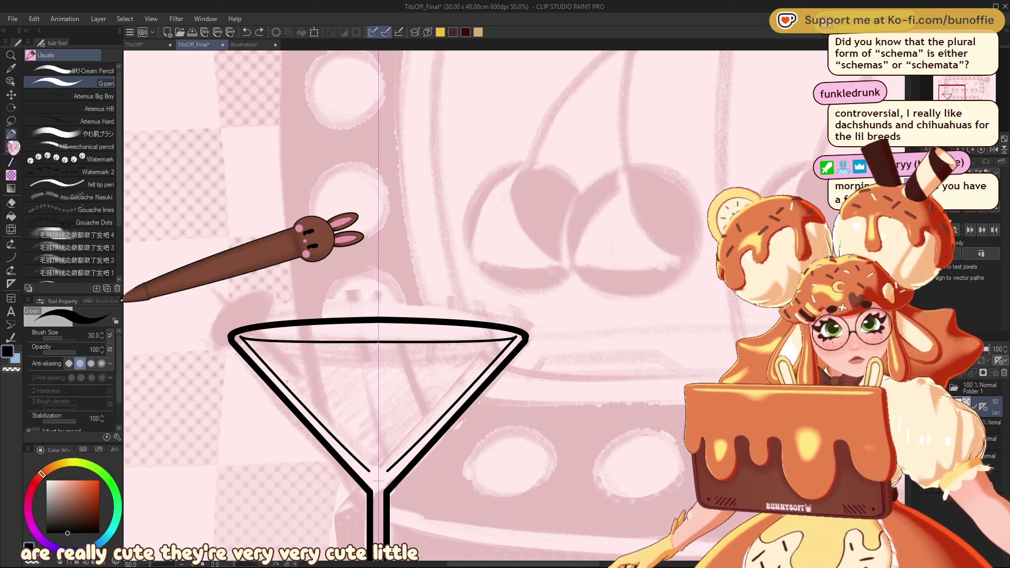
Bend thin vector curves along the martini glass rim, redrawing the second at line width 8.
{"action": "left_click", "coordinate": [95, 70]}
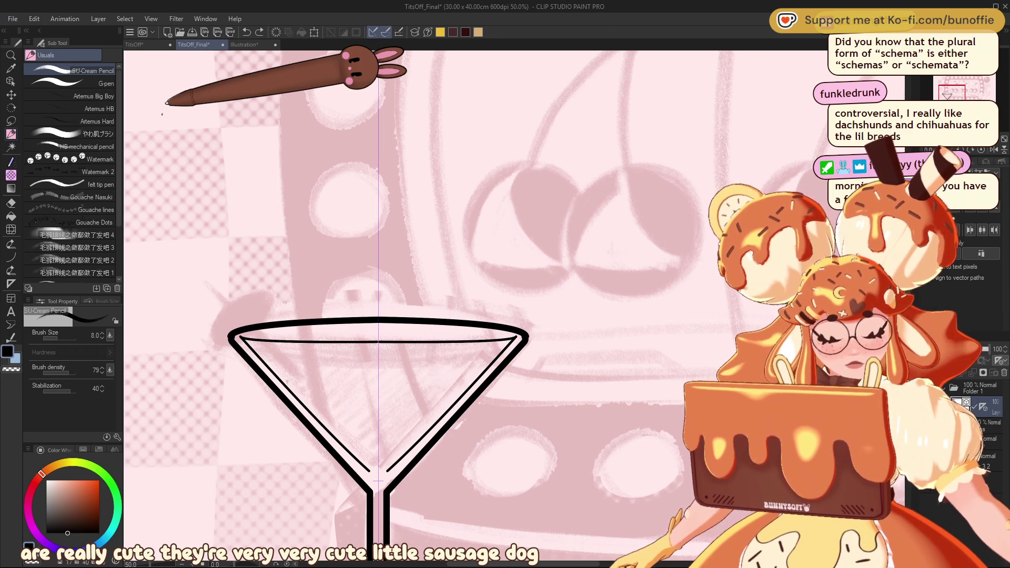
{"action": "left_click", "coordinate": [11, 256]}
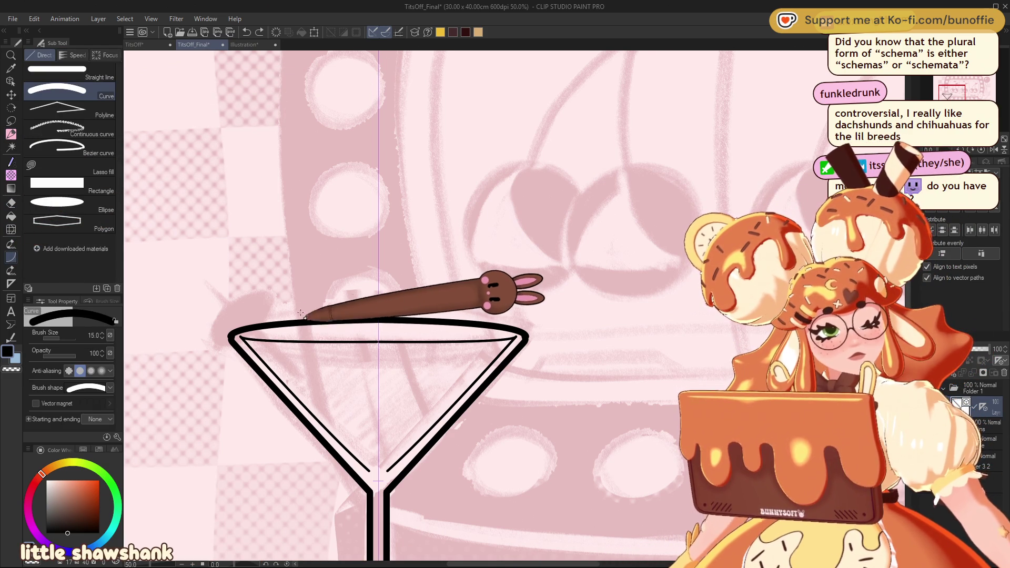
{"action": "left_click_drag", "start_coordinate": [247, 335], "coordinate": [518, 336]}
{"action": "left_click", "coordinate": [378, 327]}
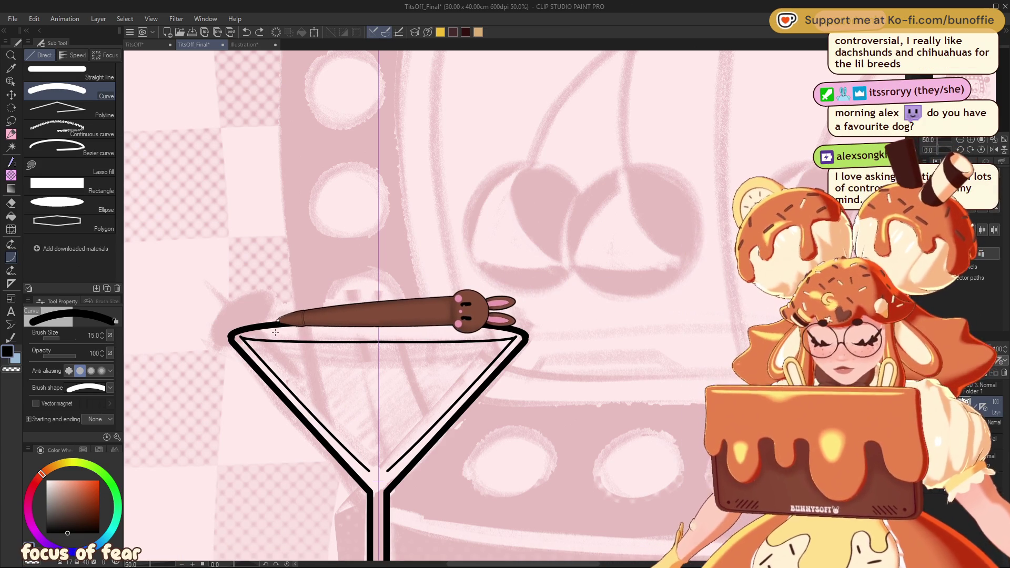
{"action": "key", "text": "bracketleft"}
{"action": "key", "text": "bracketleft"}
{"action": "key", "text": "bracketleft"}
{"action": "left_click_drag", "start_coordinate": [241, 337], "coordinate": [515, 339]}
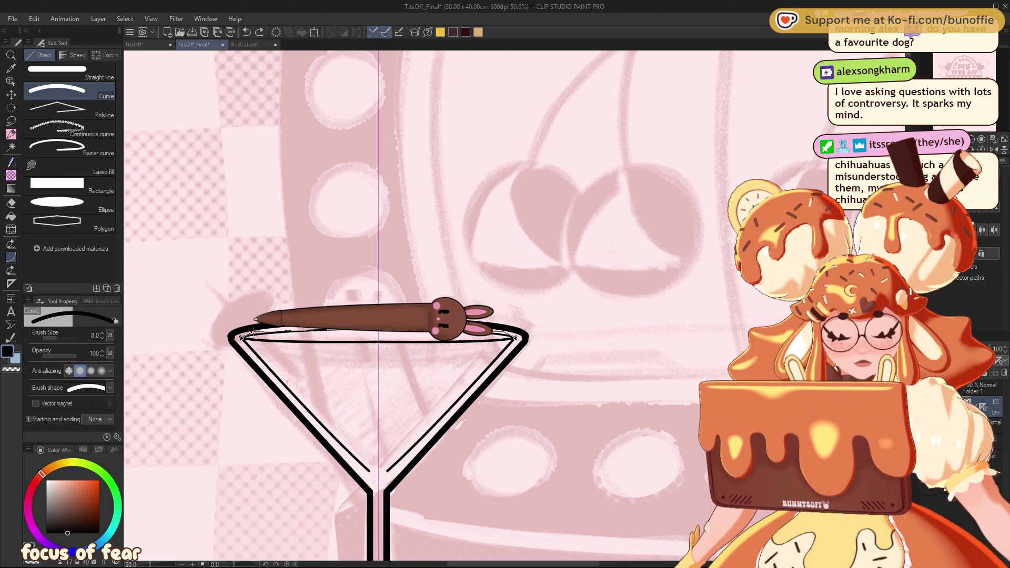
{"action": "left_click", "coordinate": [298, 321]}
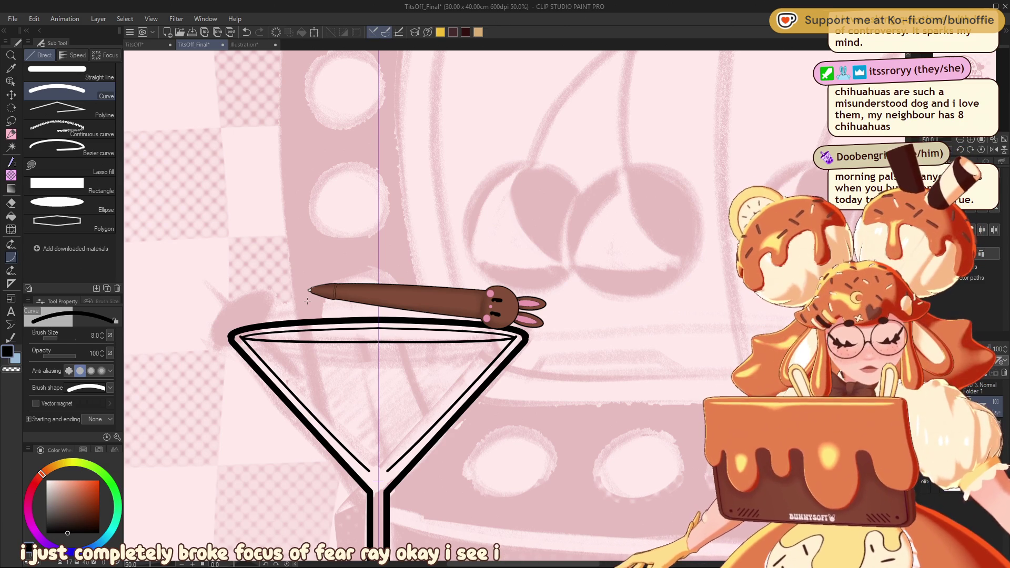
Undo the old inner V stroke and draw a new thin V at the bowl's base at width 10.
{"action": "left_click", "coordinate": [970, 139]}
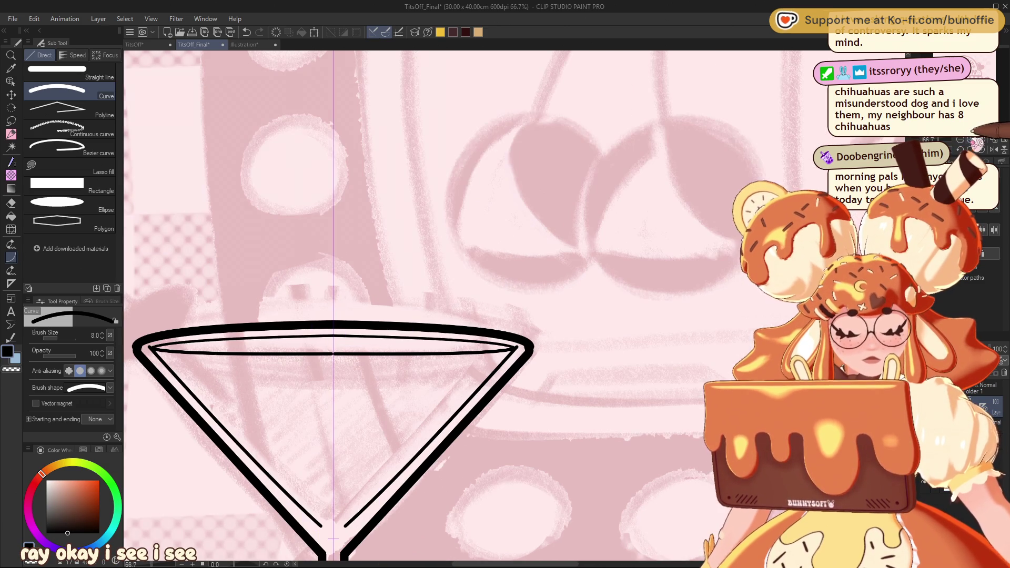
{"action": "left_click_drag", "start_coordinate": [973, 127], "coordinate": [963, 93]}
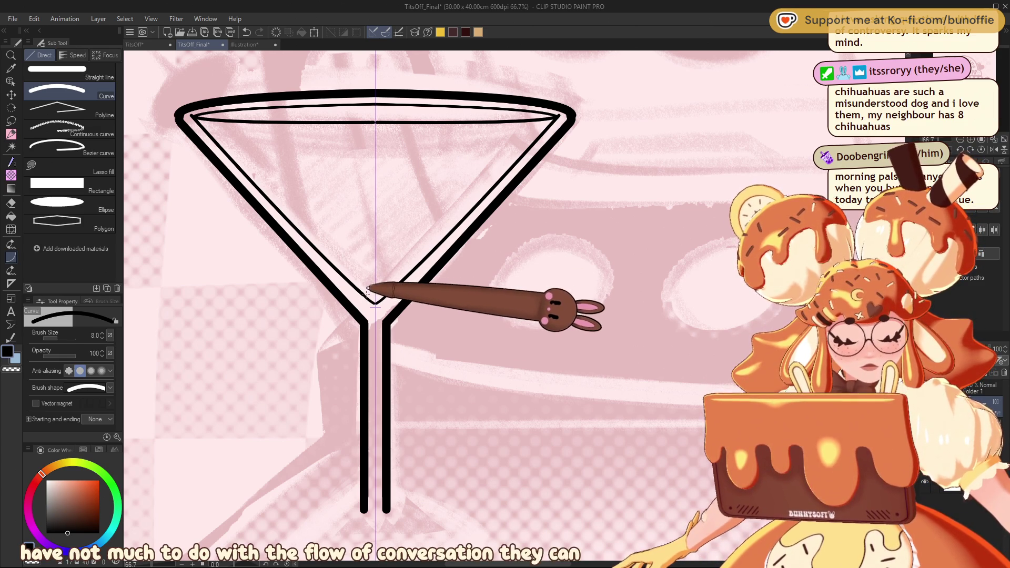
{"action": "key", "text": "ctrl+plus"}
{"action": "mouse_move", "coordinate": [305, 306]}
{"action": "left_mouse_down"}
{"action": "mouse_move", "coordinate": [401, 392]}
{"action": "mouse_move", "coordinate": [463, 341]}
{"action": "left_mouse_up"}
{"action": "key", "text": "ctrl+z"}
{"action": "key", "text": "bracketright"}
{"action": "key", "text": "bracketright"}
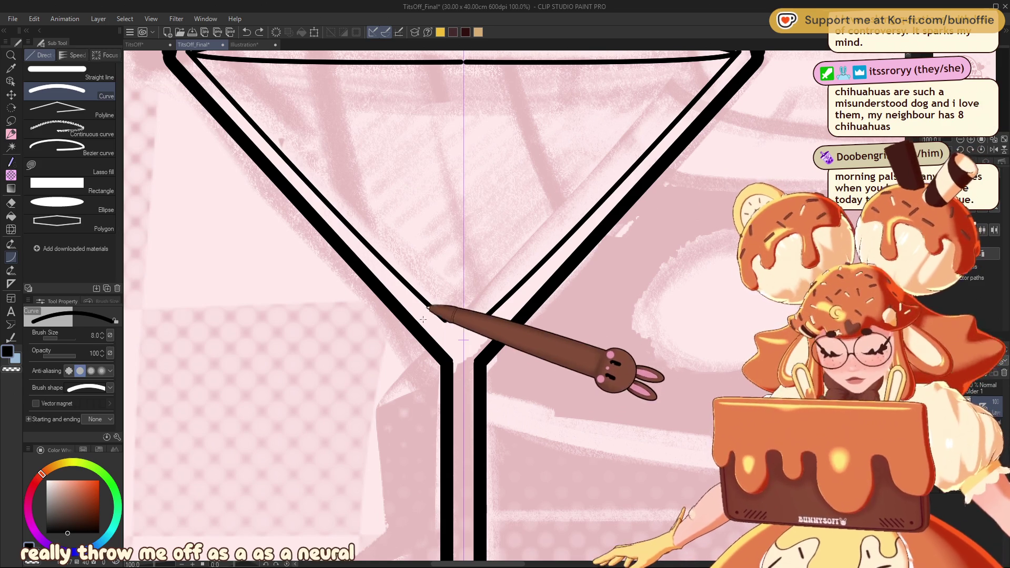
{"action": "key", "text": "bracketleft"}
{"action": "left_click_drag", "start_coordinate": [444, 320], "coordinate": [483, 320]}
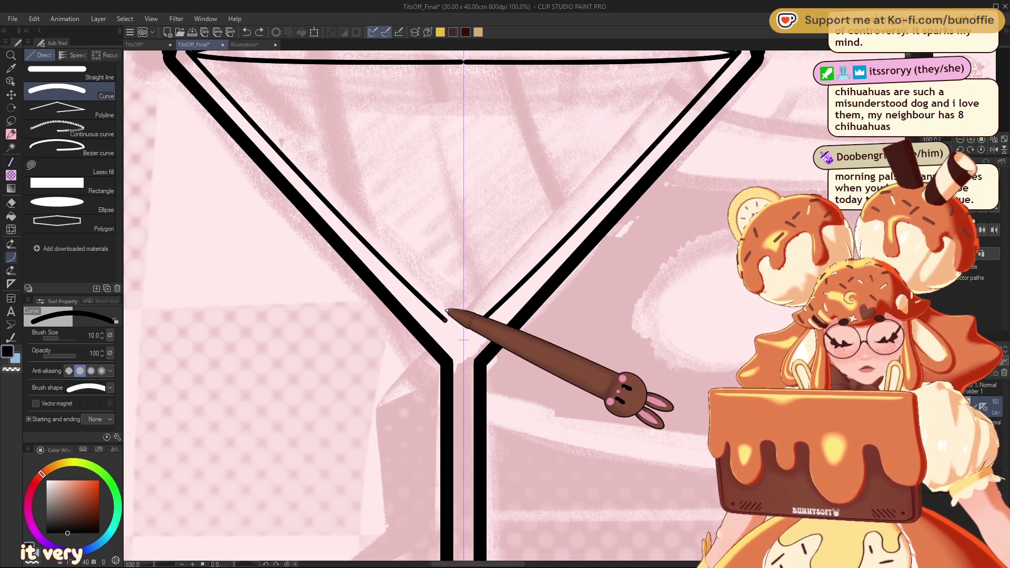
{"action": "left_click", "coordinate": [463, 335]}
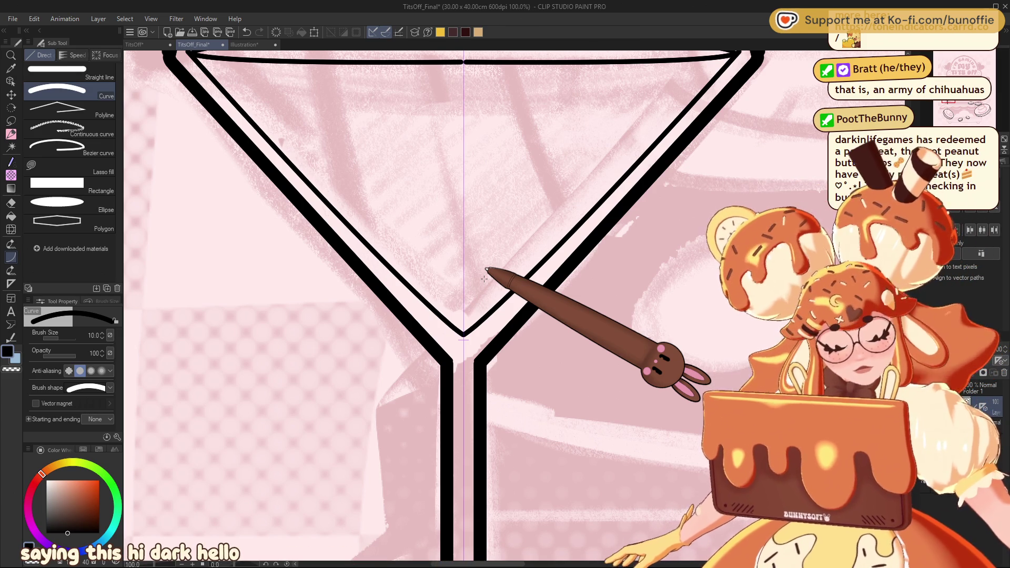
{"action": "scroll", "coordinate": [484, 279], "scroll_direction": "up", "scroll_amount": 10}
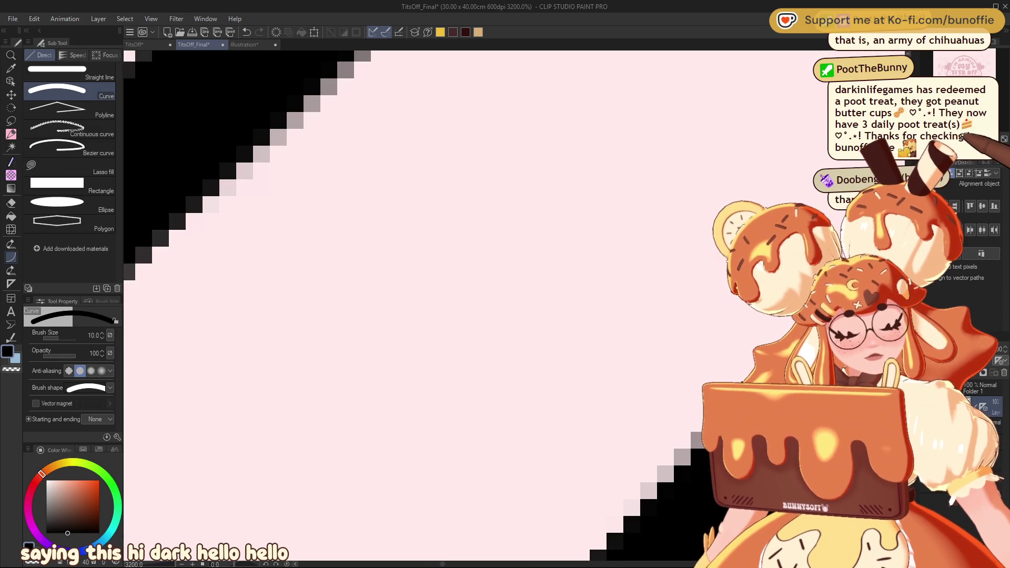
{"action": "scroll", "coordinate": [501, 315], "scroll_direction": "down", "scroll_amount": 12}
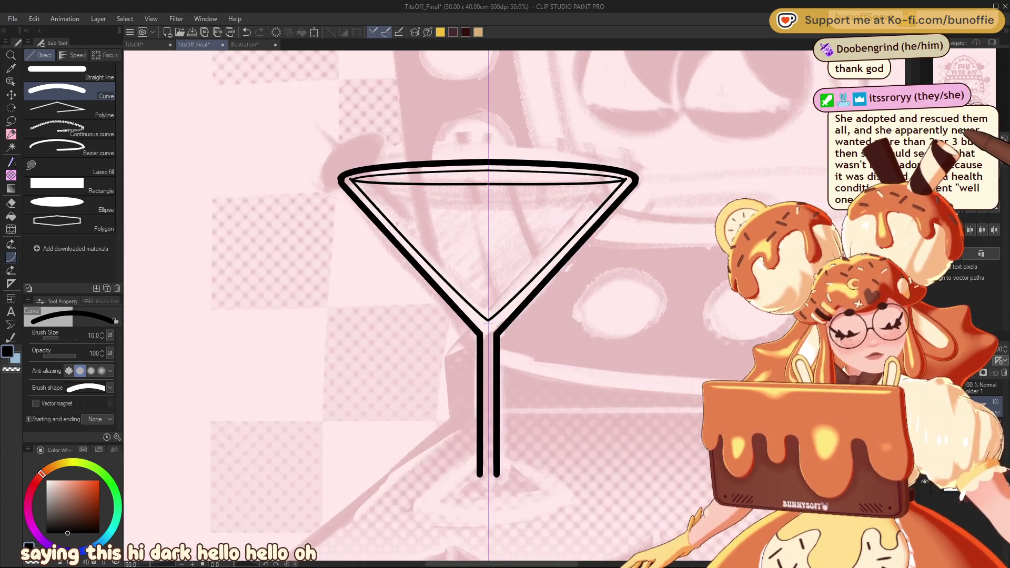
{"action": "scroll", "coordinate": [505, 310], "scroll_direction": "down", "scroll_amount": 6}
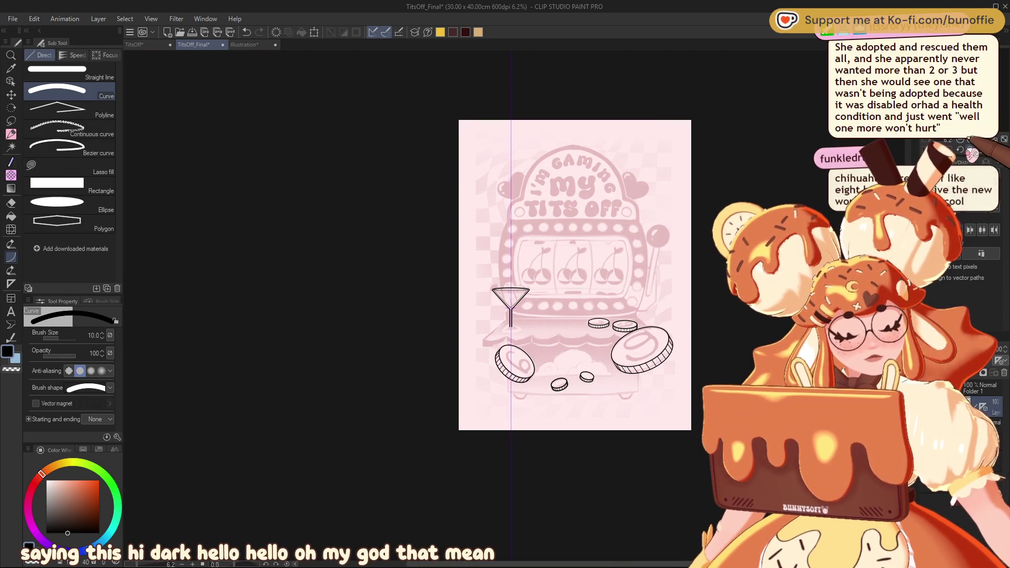
{"action": "scroll", "coordinate": [514, 305], "scroll_direction": "up", "scroll_amount": 5}
{"action": "scroll", "coordinate": [513, 306], "scroll_direction": "up", "scroll_amount": 1}
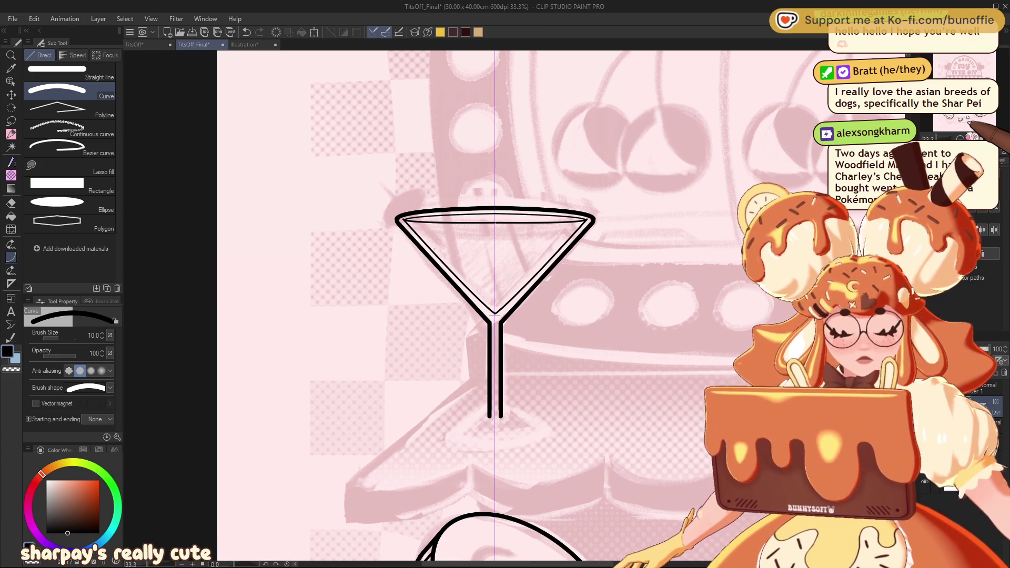
Pan across the cherry reels and coin, briefly picking the eraser, then center the martini glass.
{"action": "mouse_move", "coordinate": [495, 316]}
{"action": "left_mouse_down"}
{"action": "mouse_move", "coordinate": [432, 347]}
{"action": "mouse_move", "coordinate": [379, 453]}
{"action": "left_mouse_up"}
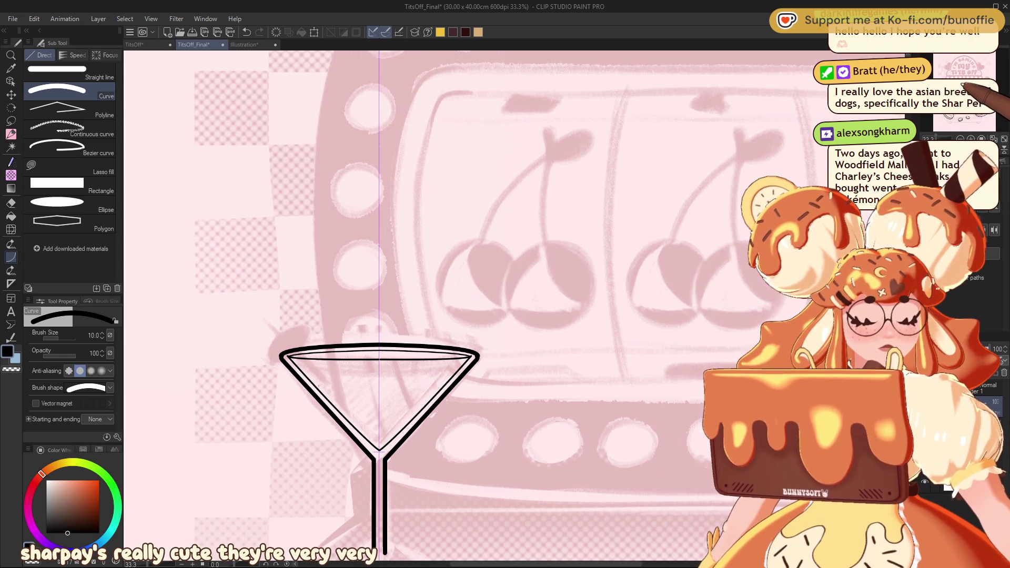
{"action": "scroll", "coordinate": [379, 305], "scroll_direction": "down", "scroll_amount": 1}
{"action": "scroll", "coordinate": [429, 364], "scroll_direction": "up", "scroll_amount": 3}
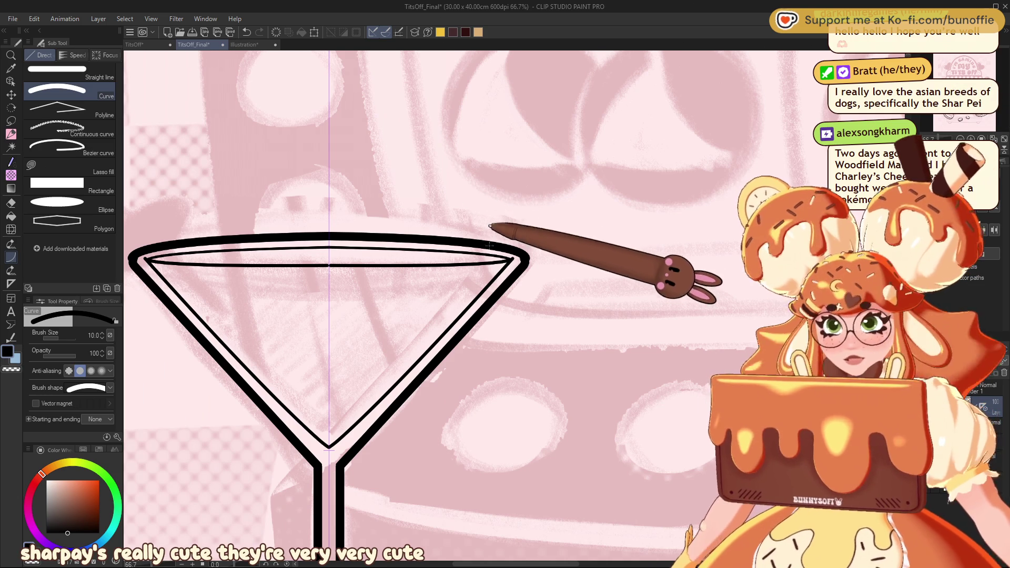
{"action": "key", "text": "e"}
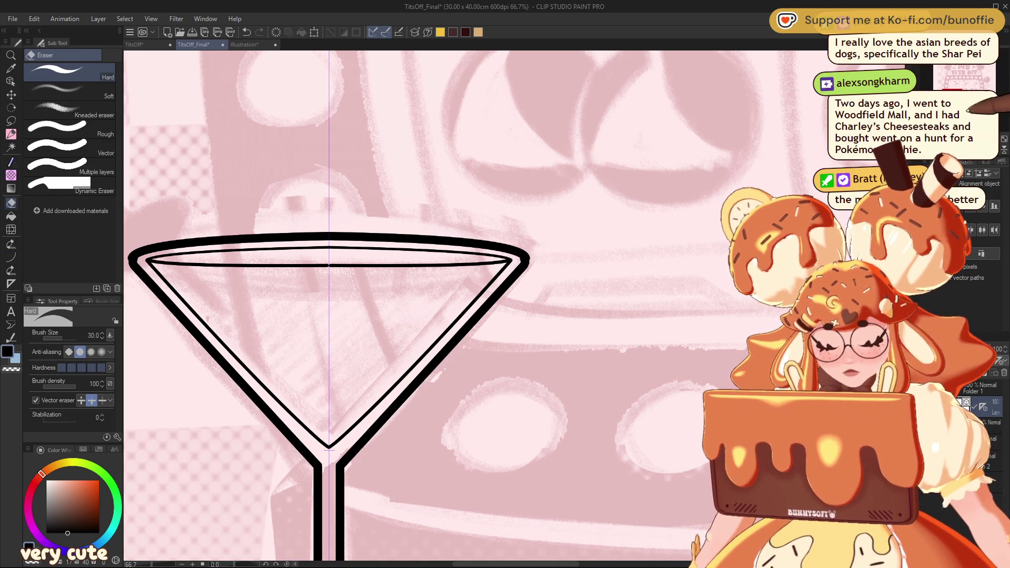
{"action": "scroll", "coordinate": [515, 297], "scroll_direction": "down", "scroll_amount": 3}
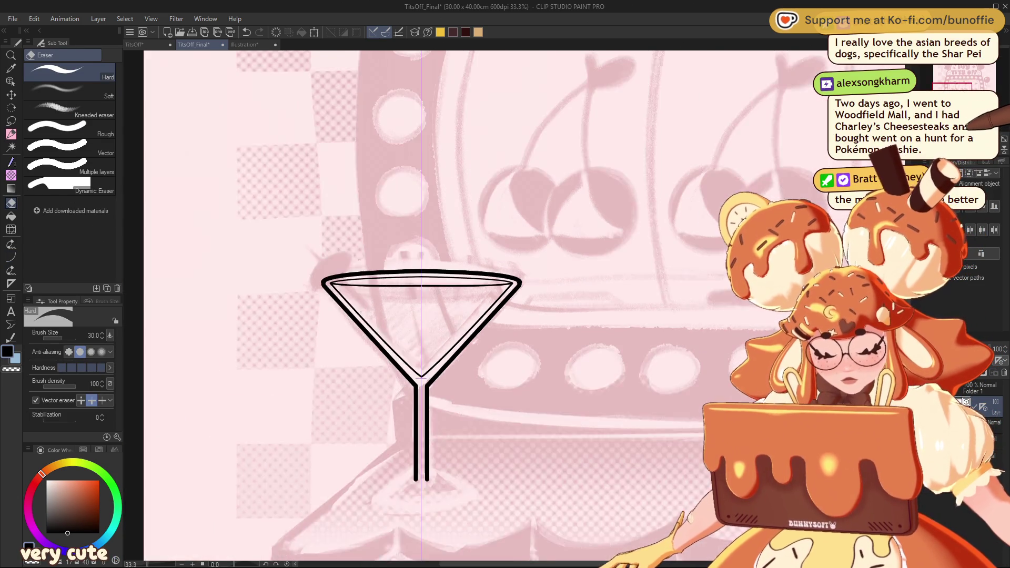
{"action": "mouse_move", "coordinate": [516, 297]}
{"action": "left_mouse_down"}
{"action": "mouse_move", "coordinate": [678, 134]}
{"action": "mouse_move", "coordinate": [662, 118]}
{"action": "left_mouse_up"}
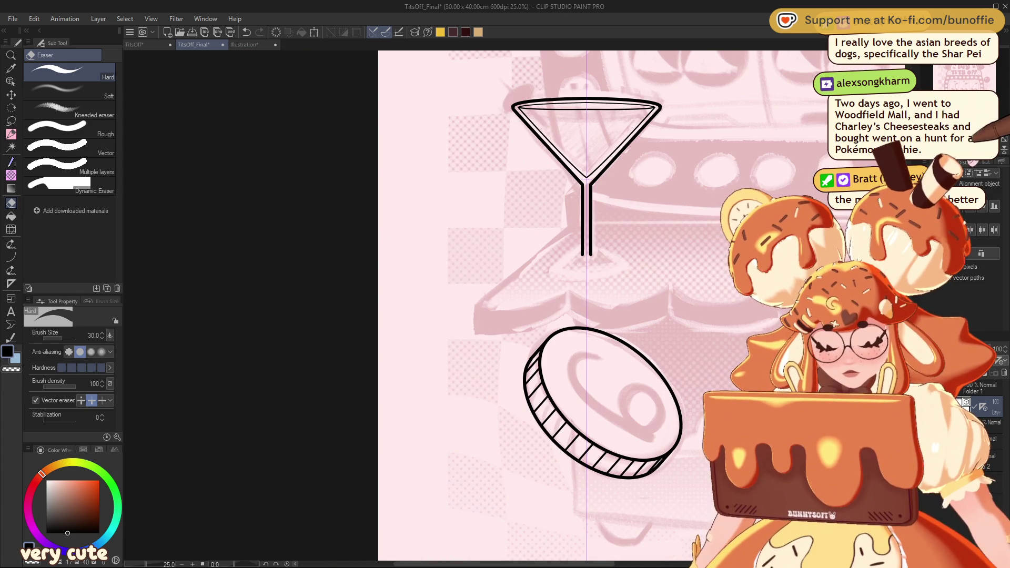
{"action": "scroll", "coordinate": [587, 263], "scroll_direction": "up", "scroll_amount": 2}
{"action": "left_click_drag", "start_coordinate": [641, 211], "coordinate": [484, 384]}
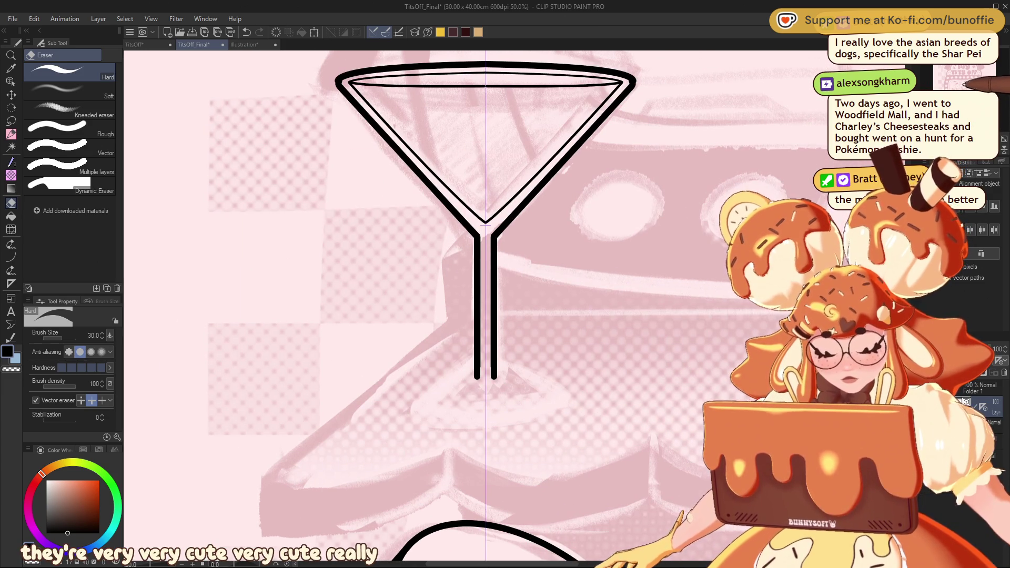
Switch to the vector curve tool with a line width of 17.
{"action": "left_click", "coordinate": [11, 134]}
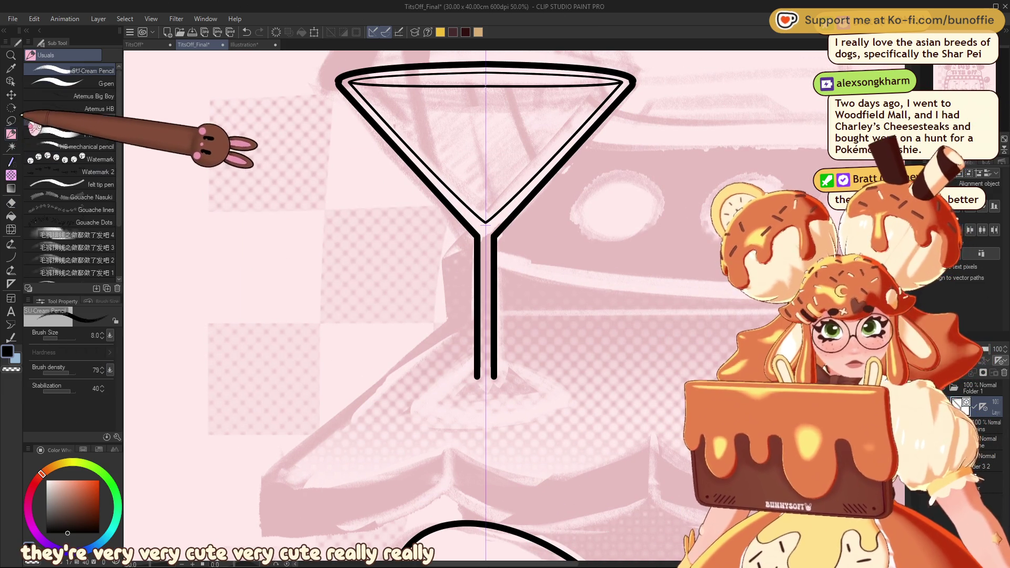
{"action": "left_click", "coordinate": [12, 256]}
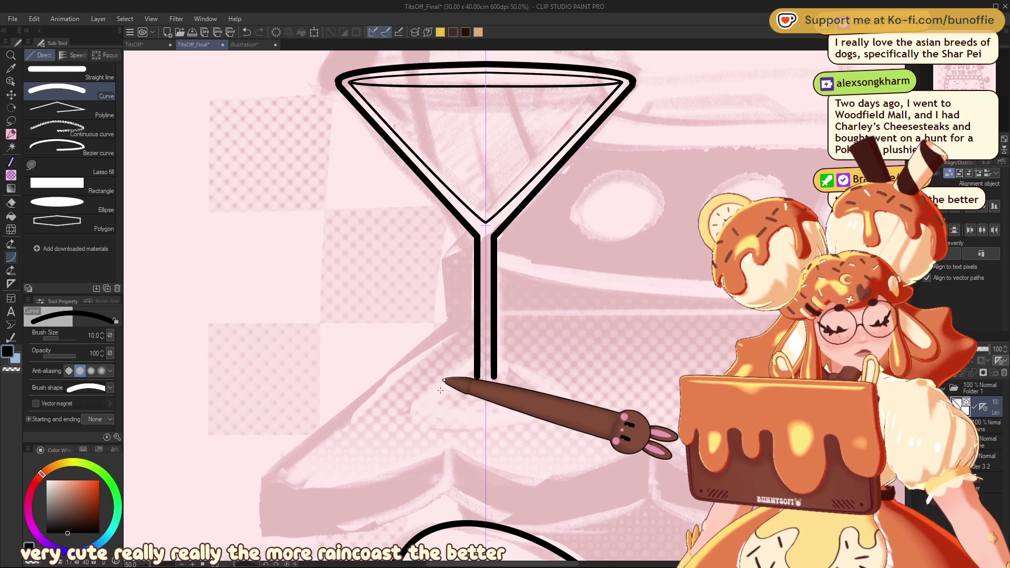
{"action": "key", "text": "bracketright"}
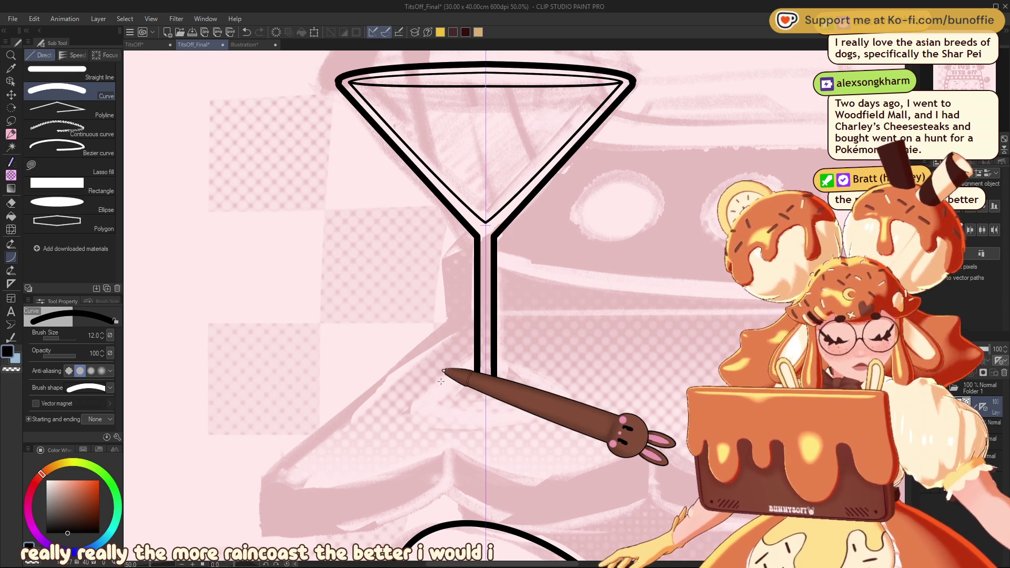
{"action": "key", "text": "bracketright"}
{"action": "key", "text": "bracketright"}
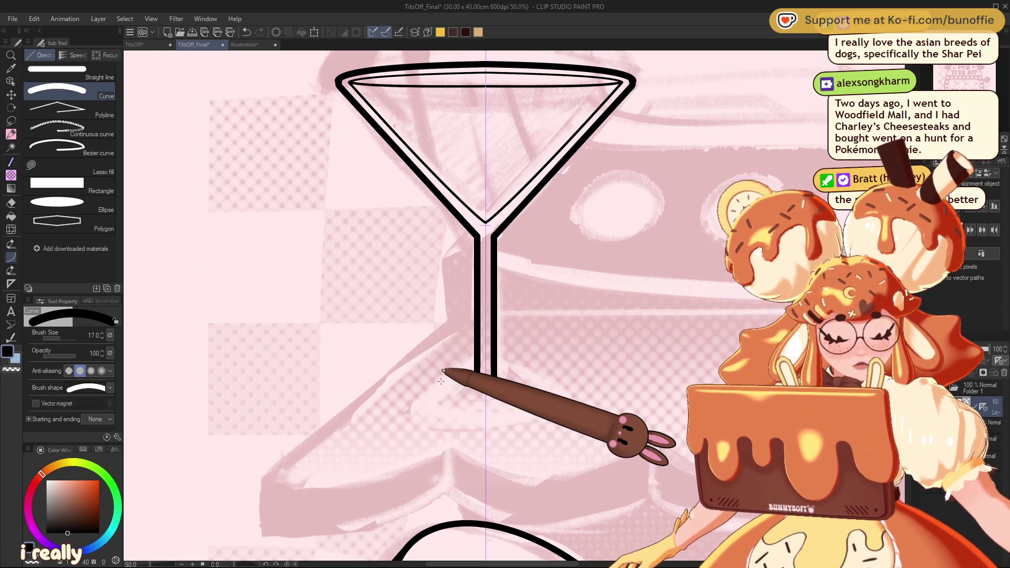
Replace a trial curved foot with a flat ellipse drawn just below the glass stem.
{"action": "left_click_drag", "start_coordinate": [422, 411], "coordinate": [548, 410]}
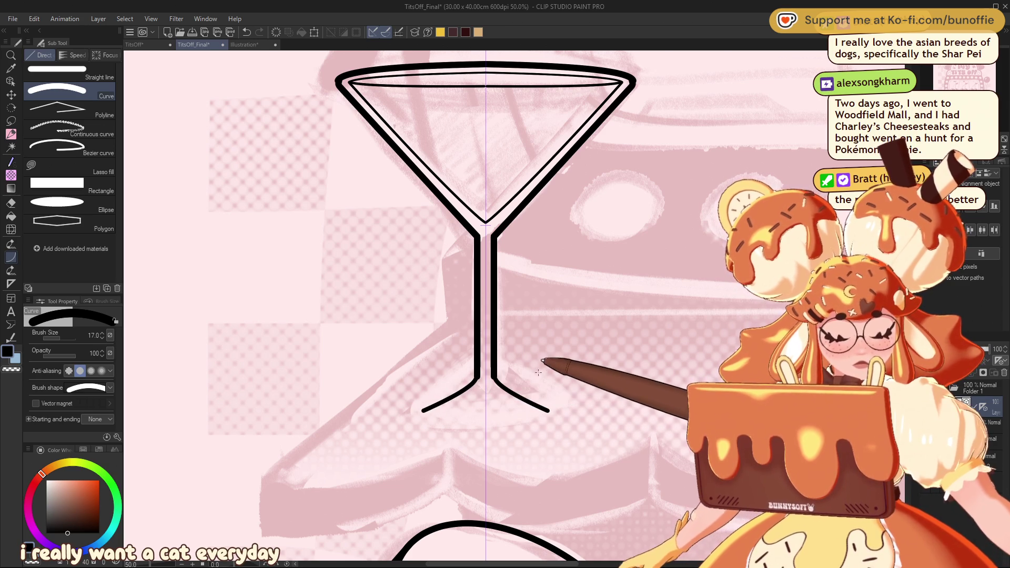
{"action": "key", "text": "ctrl+z"}
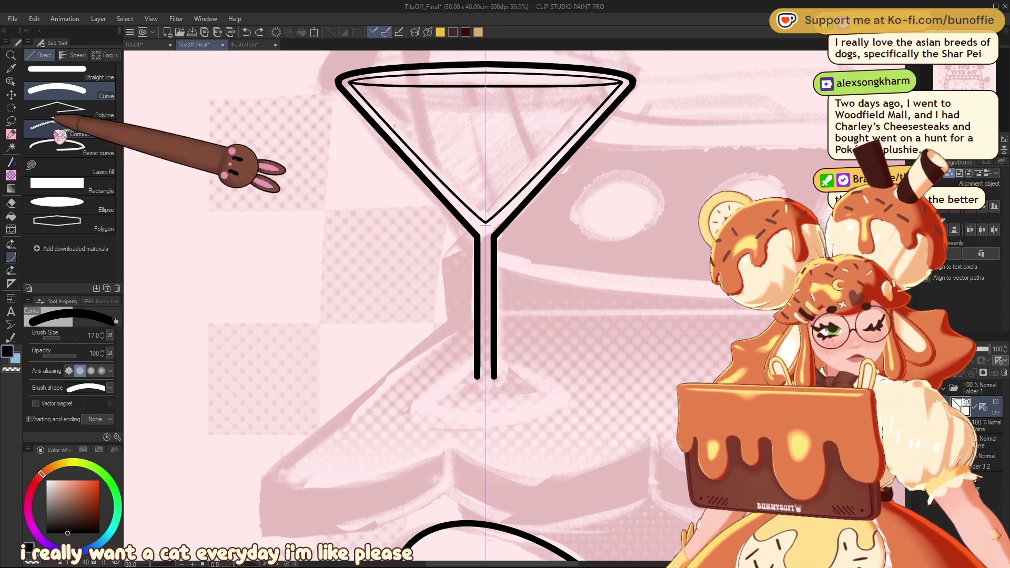
{"action": "left_click", "coordinate": [100, 204]}
{"action": "left_click_drag", "start_coordinate": [411, 426], "coordinate": [560, 405]}
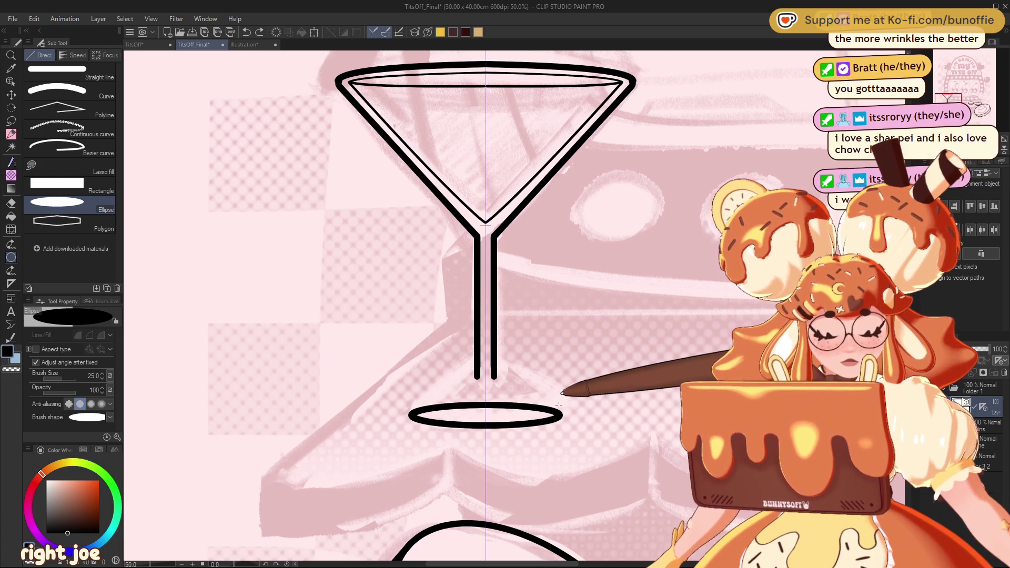
{"action": "key", "text": "Escape"}
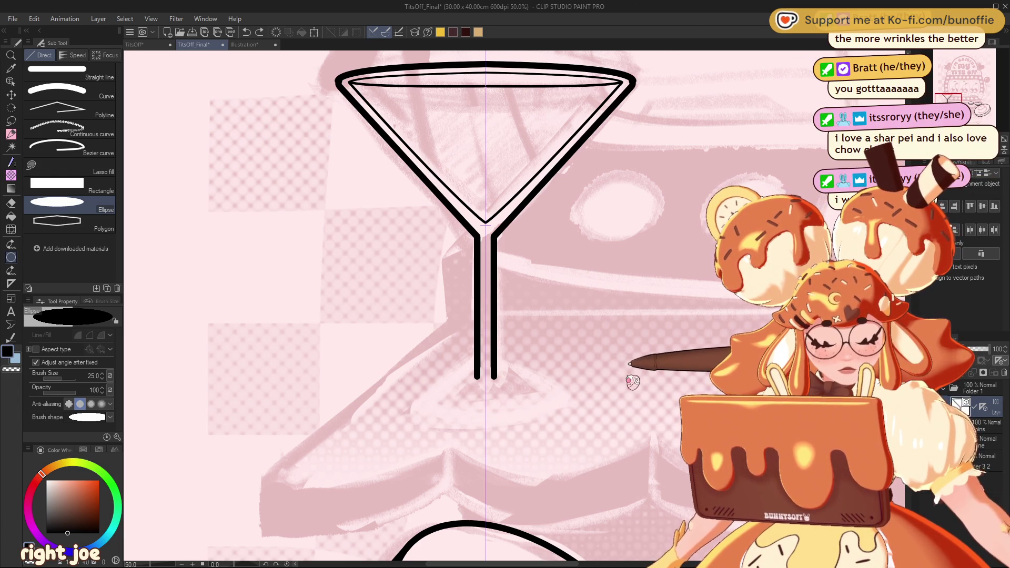
{"action": "mouse_move", "coordinate": [410, 423]}
{"action": "left_mouse_down"}
{"action": "mouse_move", "coordinate": [564, 416]}
{"action": "mouse_move", "coordinate": [576, 404]}
{"action": "mouse_move", "coordinate": [558, 401]}
{"action": "left_mouse_up"}
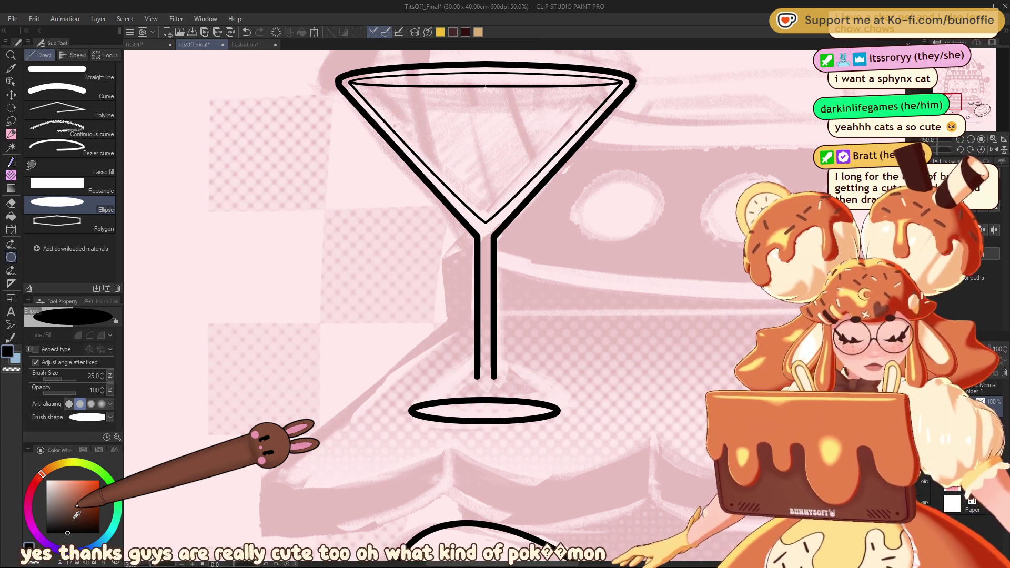
With the Curve figure tool, bend a flared line from the base ellipse edges up to the stem.
{"action": "left_click", "coordinate": [10, 134]}
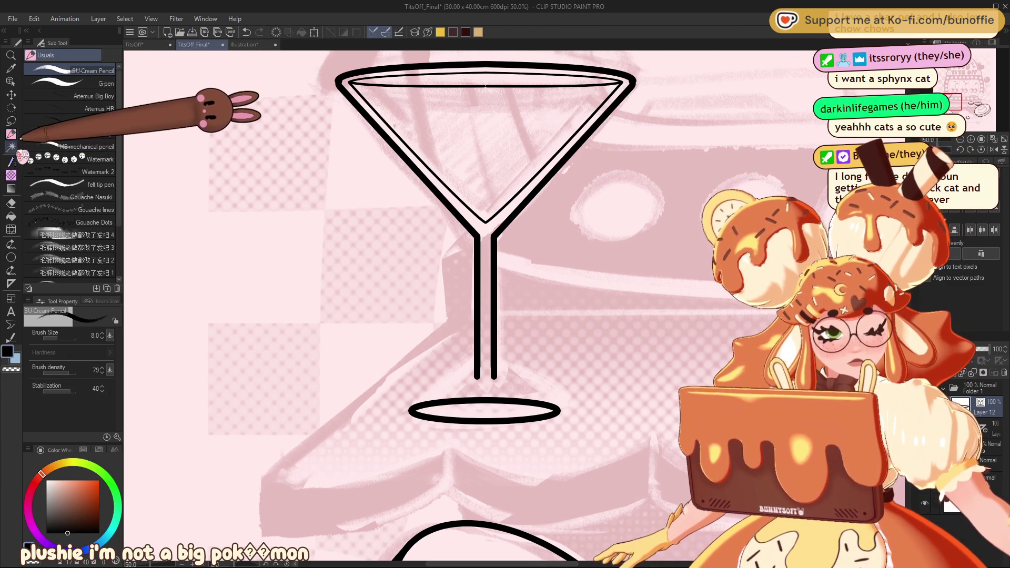
{"action": "left_click", "coordinate": [11, 256]}
{"action": "left_click", "coordinate": [100, 76]}
{"action": "left_click", "coordinate": [111, 91]}
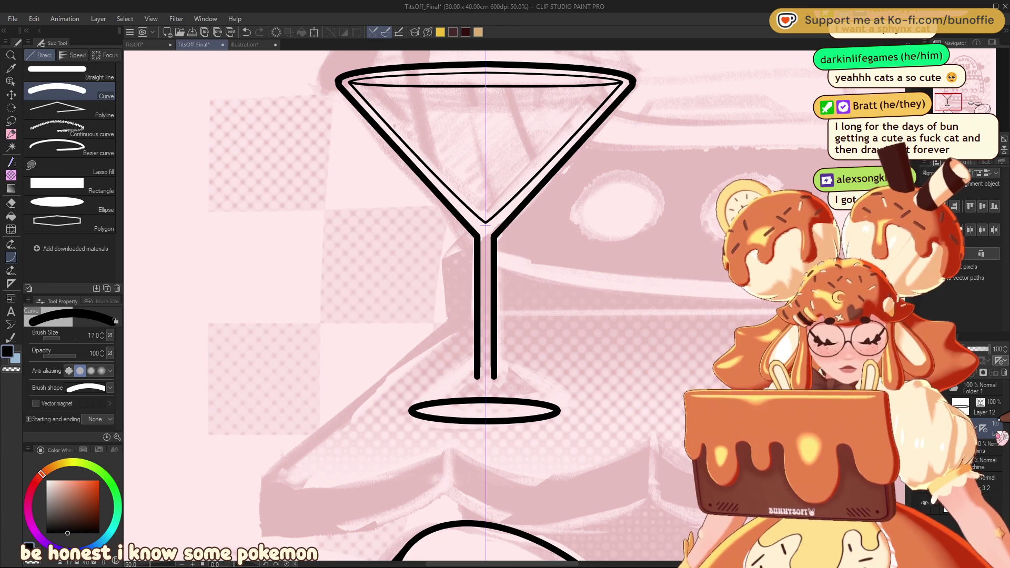
{"action": "left_click_drag", "start_coordinate": [413, 410], "coordinate": [557, 410]}
{"action": "left_click", "coordinate": [477, 376]}
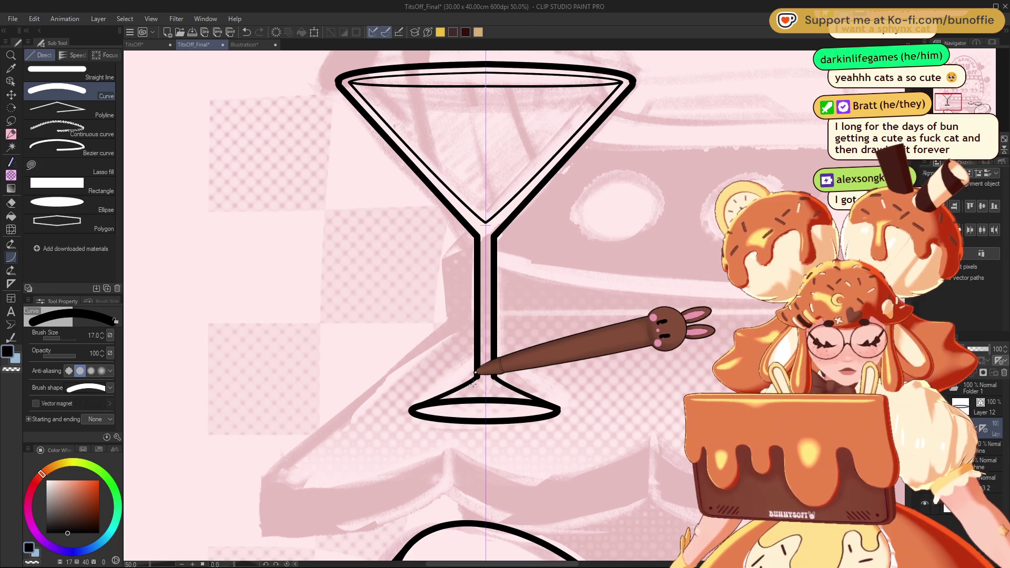
Try erasing the base ellipse twice, undo both attempts, and return to the inking pen.
{"action": "key", "text": "ctrl+minus"}
{"action": "key", "text": "ctrl+minus"}
{"action": "key", "text": "ctrl+minus"}
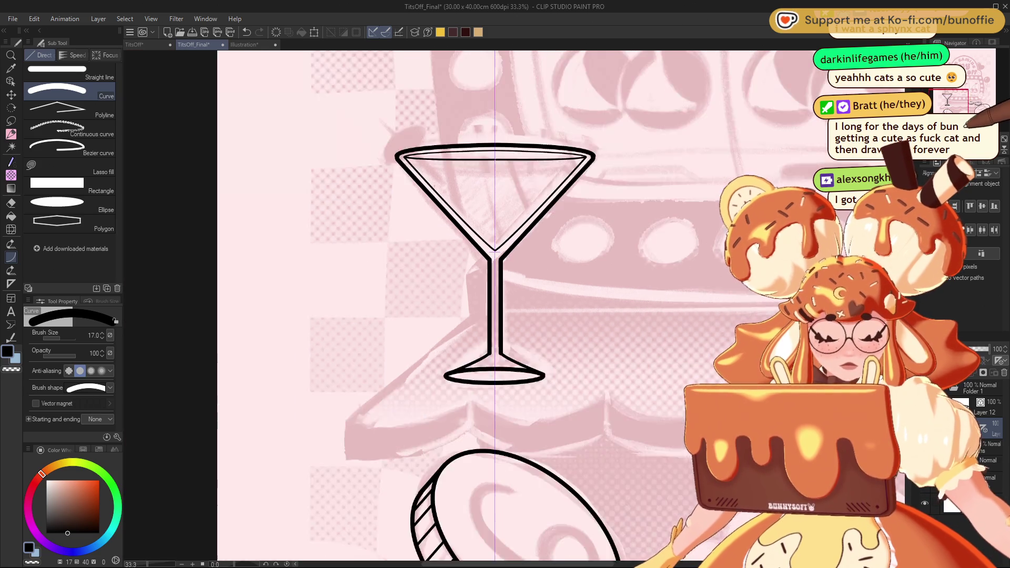
{"action": "scroll", "coordinate": [514, 307], "scroll_direction": "up", "scroll_amount": 5}
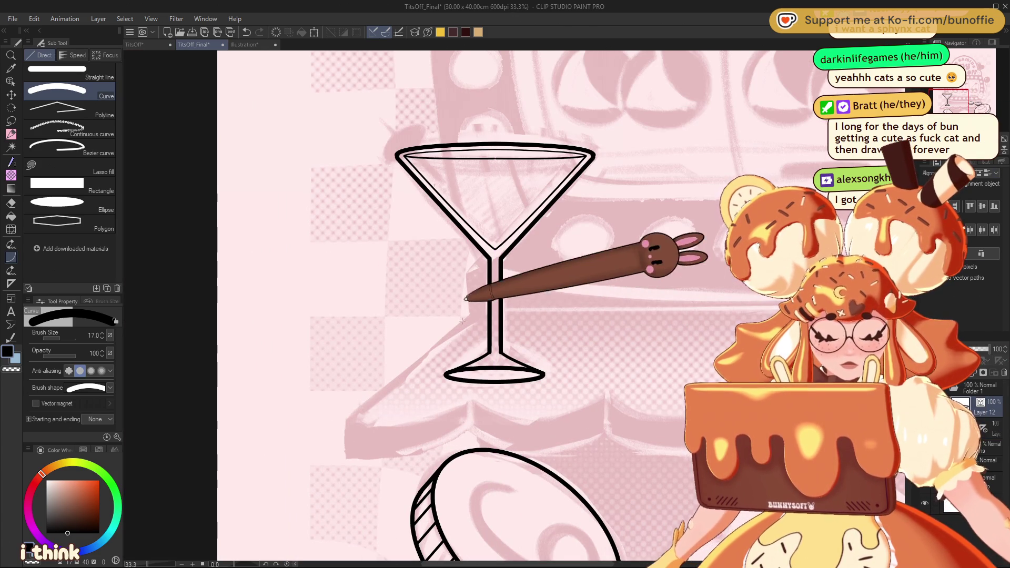
{"action": "key", "text": "e"}
{"action": "left_click", "coordinate": [506, 365]}
{"action": "key", "text": "ctrl+z"}
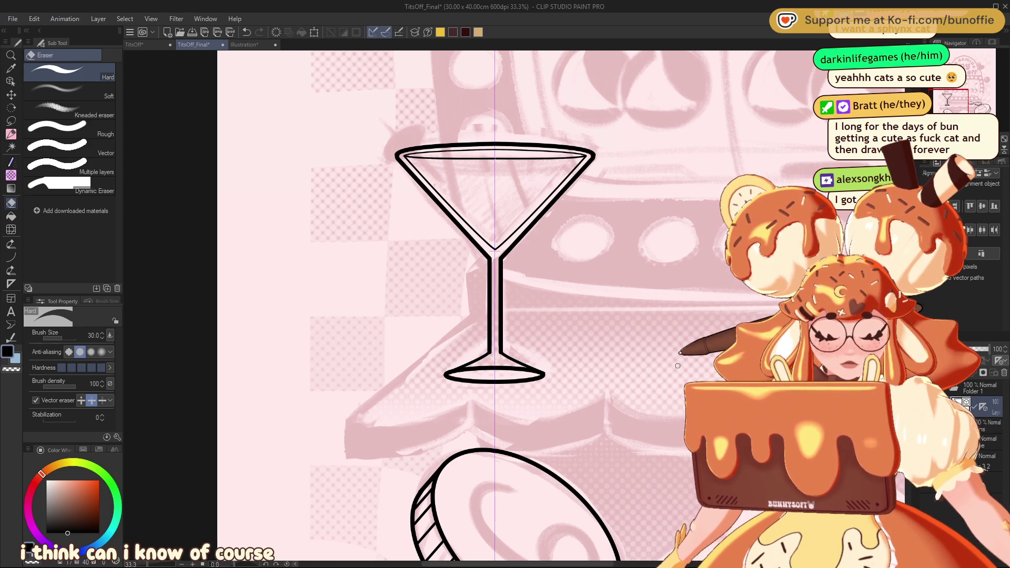
{"action": "left_click", "coordinate": [487, 371]}
{"action": "key", "text": "ctrl+z"}
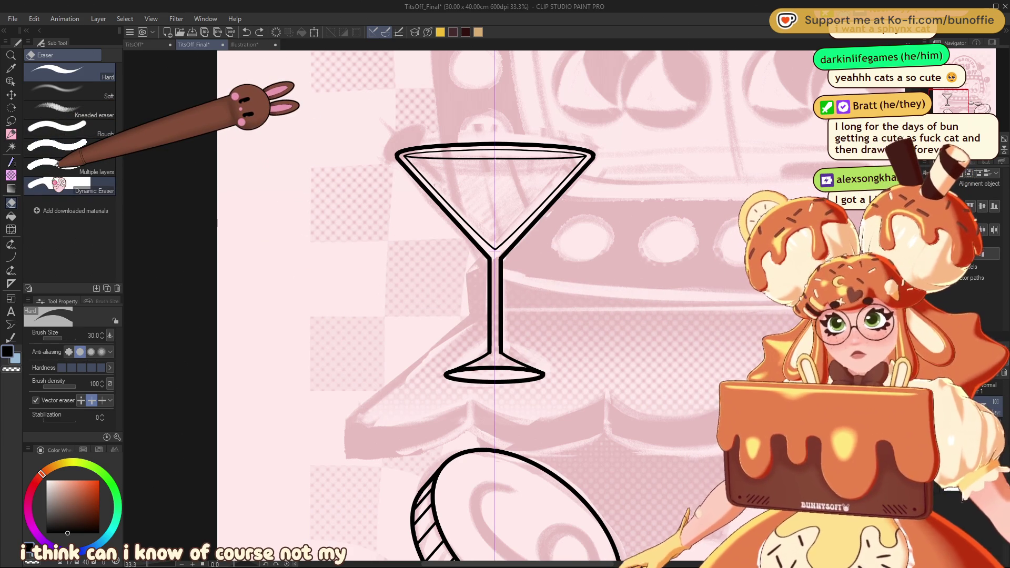
{"action": "key", "text": "p"}
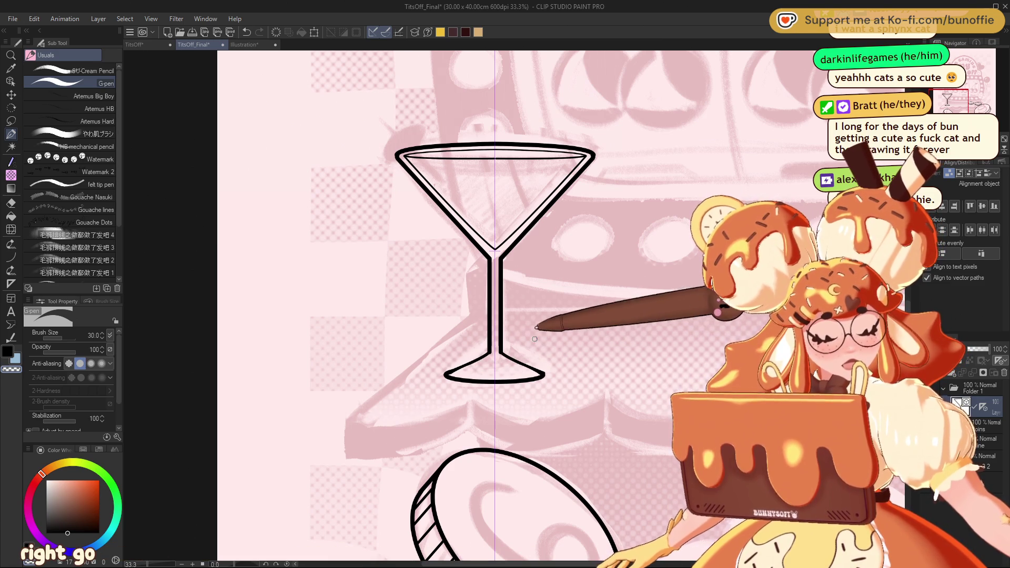
Remove the vertical guide across the glass and re-center the view on it.
{"action": "scroll", "coordinate": [989, 132], "scroll_direction": "up", "scroll_amount": 2}
{"action": "mouse_move", "coordinate": [950, 103]}
{"action": "left_mouse_down"}
{"action": "mouse_move", "coordinate": [979, 106]}
{"action": "mouse_move", "coordinate": [950, 101]}
{"action": "left_mouse_up"}
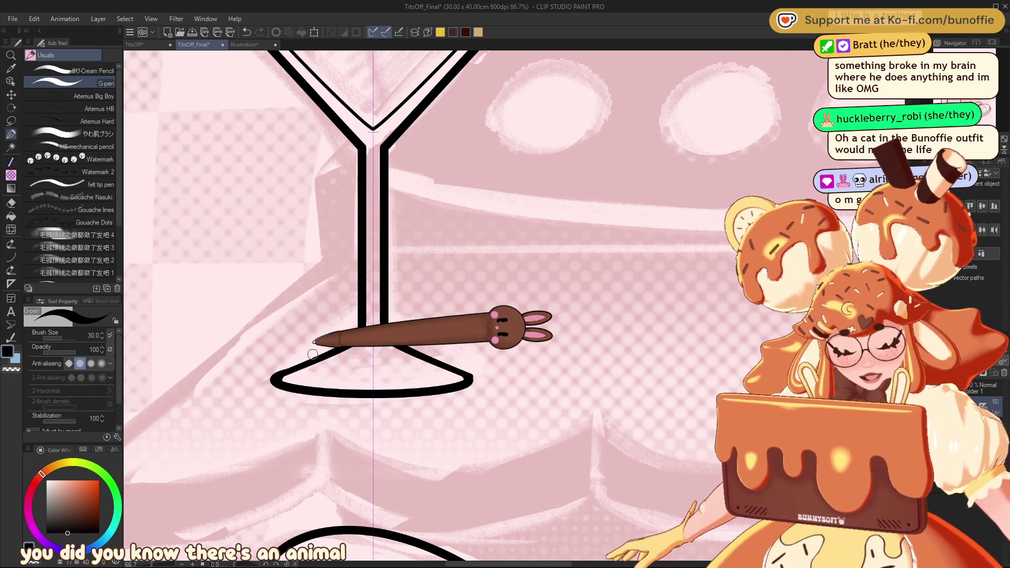
{"action": "left_click_drag", "start_coordinate": [965, 105], "coordinate": [965, 97]}
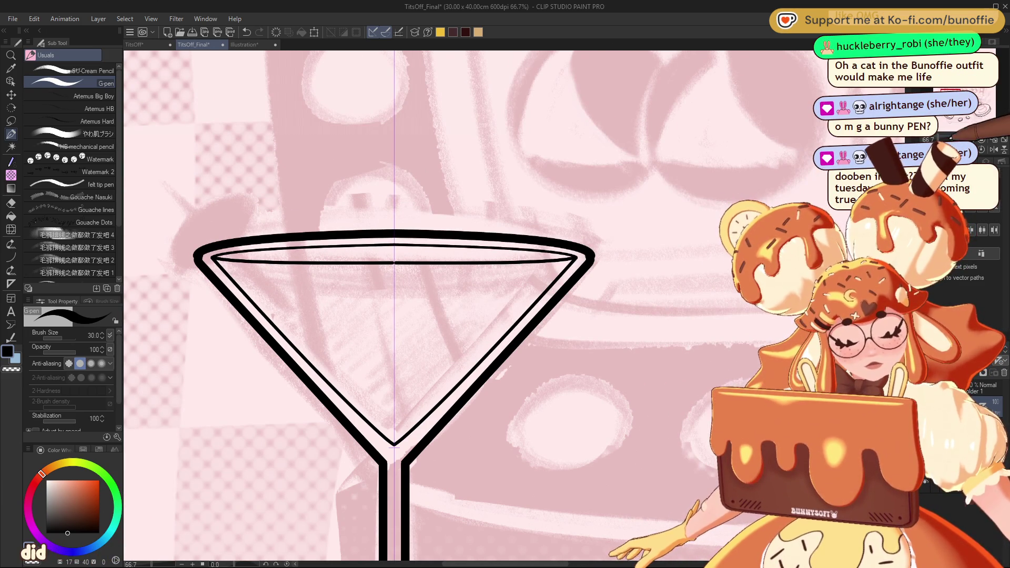
{"action": "left_click", "coordinate": [966, 129]}
{"action": "left_click", "coordinate": [952, 502]}
{"action": "mouse_move", "coordinate": [494, 316]}
{"action": "left_mouse_down"}
{"action": "mouse_move", "coordinate": [526, 324]}
{"action": "mouse_move", "coordinate": [515, 337]}
{"action": "mouse_move", "coordinate": [547, 336]}
{"action": "mouse_move", "coordinate": [521, 268]}
{"action": "mouse_move", "coordinate": [457, 262]}
{"action": "left_mouse_up"}
{"action": "scroll", "coordinate": [549, 315], "scroll_direction": "up", "scroll_amount": 2}
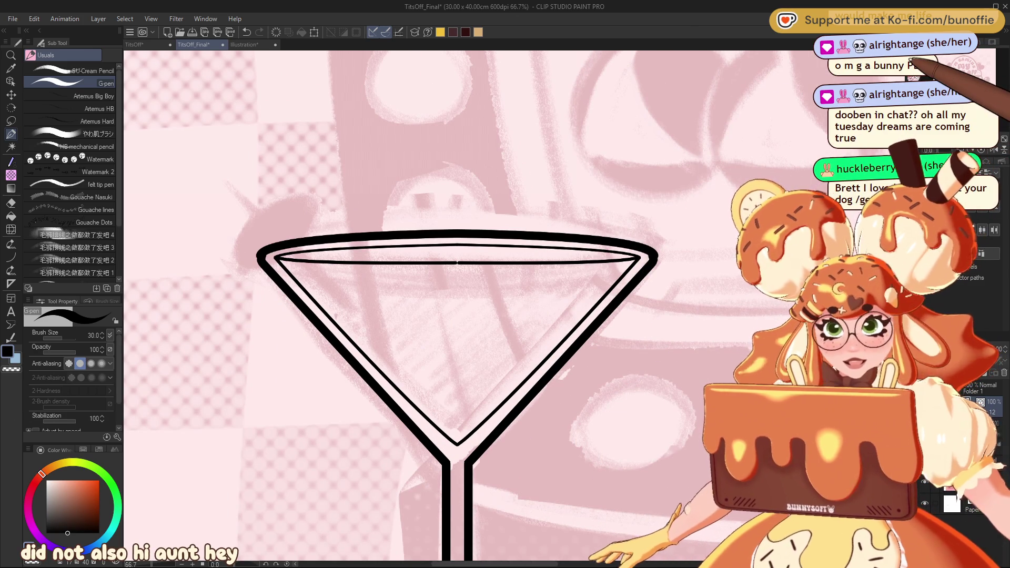
Draw a thin straight cocktail pick angling down into the glass rim.
{"action": "left_click", "coordinate": [11, 257]}
{"action": "left_click", "coordinate": [97, 68]}
{"action": "left_click_drag", "start_coordinate": [280, 210], "coordinate": [349, 321]}
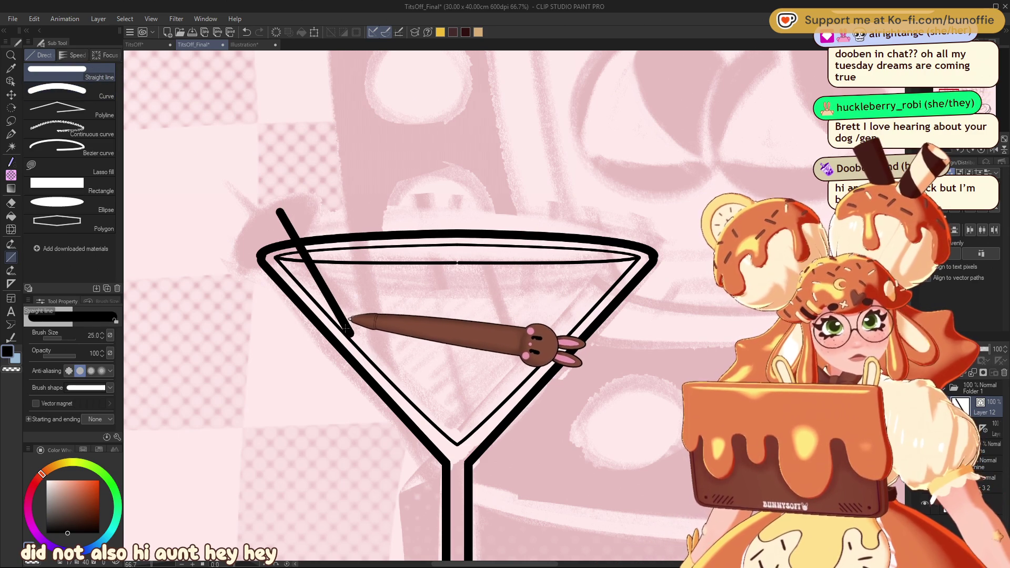
{"action": "key", "text": "ctrl+z"}
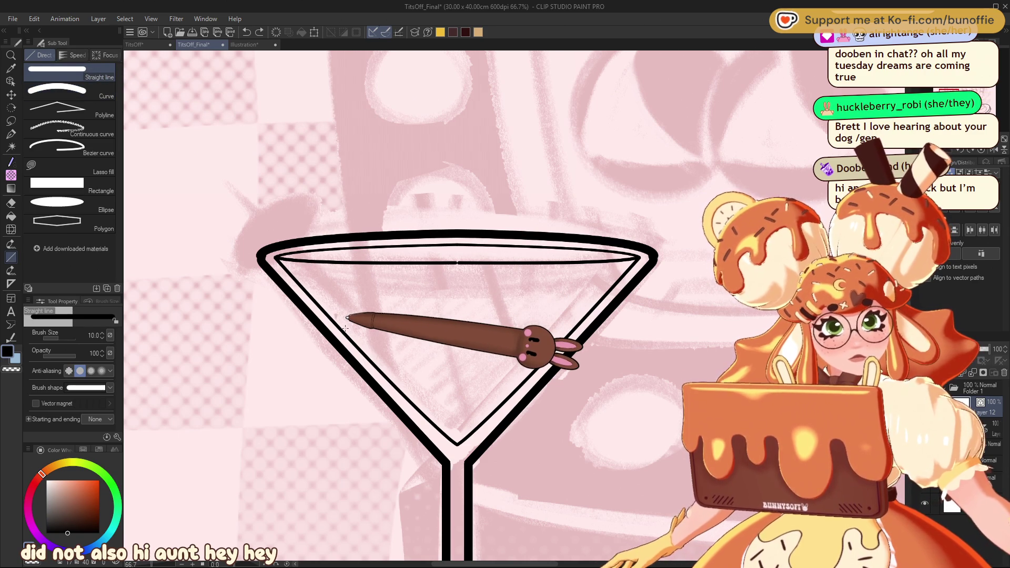
{"action": "left_click_drag", "start_coordinate": [229, 184], "coordinate": [344, 323]}
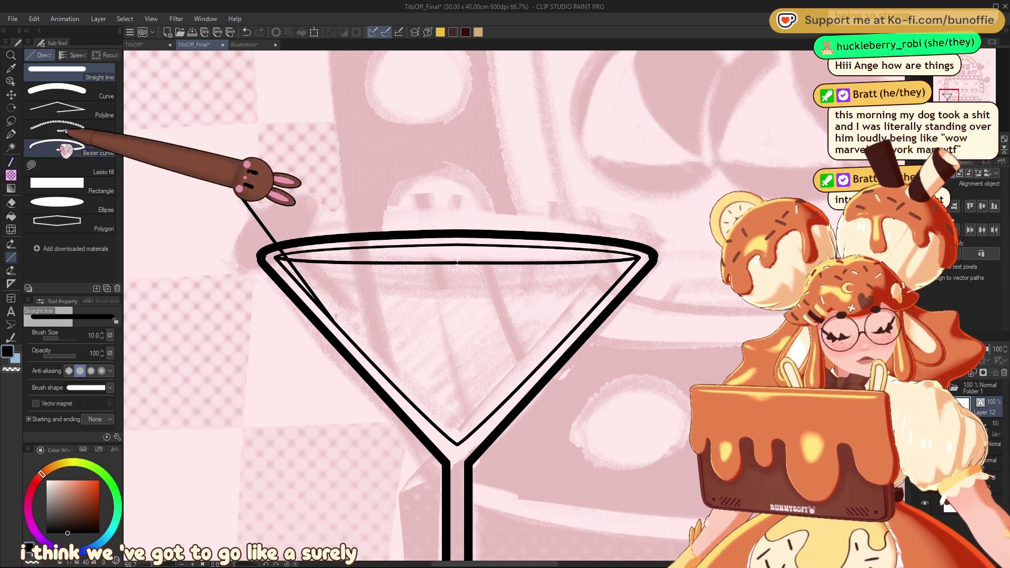
Add a filled black ellipse olive at the tip of the pick.
{"action": "left_click", "coordinate": [84, 203]}
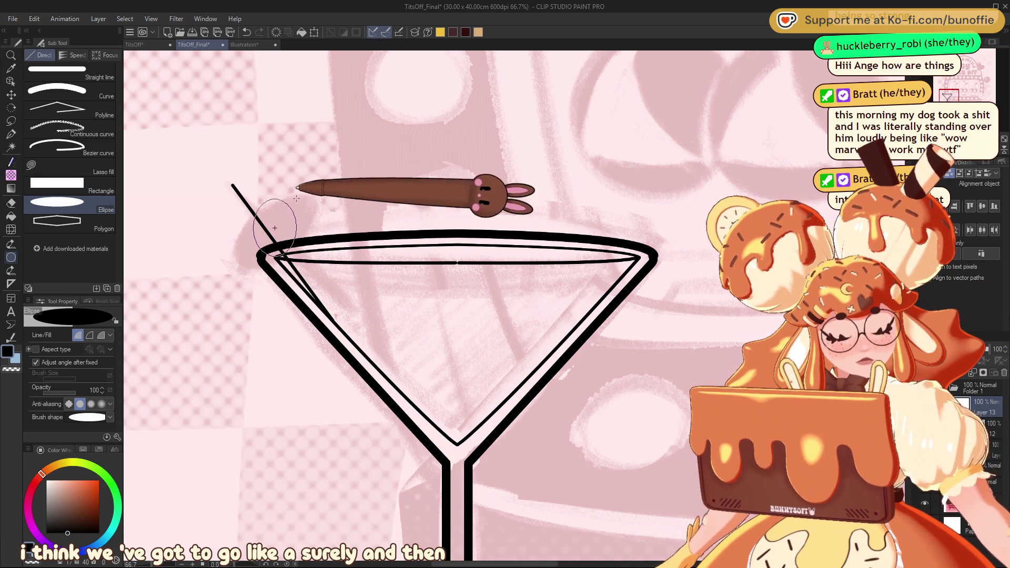
{"action": "mouse_move", "coordinate": [306, 190]}
{"action": "left_mouse_down"}
{"action": "mouse_move", "coordinate": [349, 188]}
{"action": "mouse_move", "coordinate": [217, 232]}
{"action": "mouse_move", "coordinate": [291, 209]}
{"action": "mouse_move", "coordinate": [303, 218]}
{"action": "left_mouse_up"}
{"action": "key", "text": "Return"}
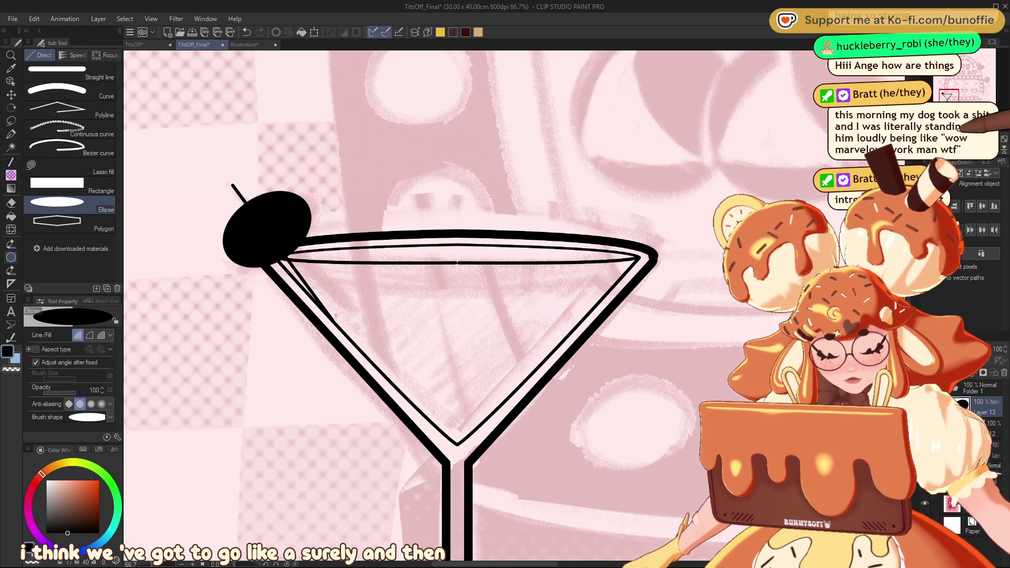
{"action": "key", "text": "ctrl+minus"}
{"action": "key", "text": "ctrl+minus"}
{"action": "key", "text": "ctrl+minus"}
{"action": "key", "text": "ctrl+minus"}
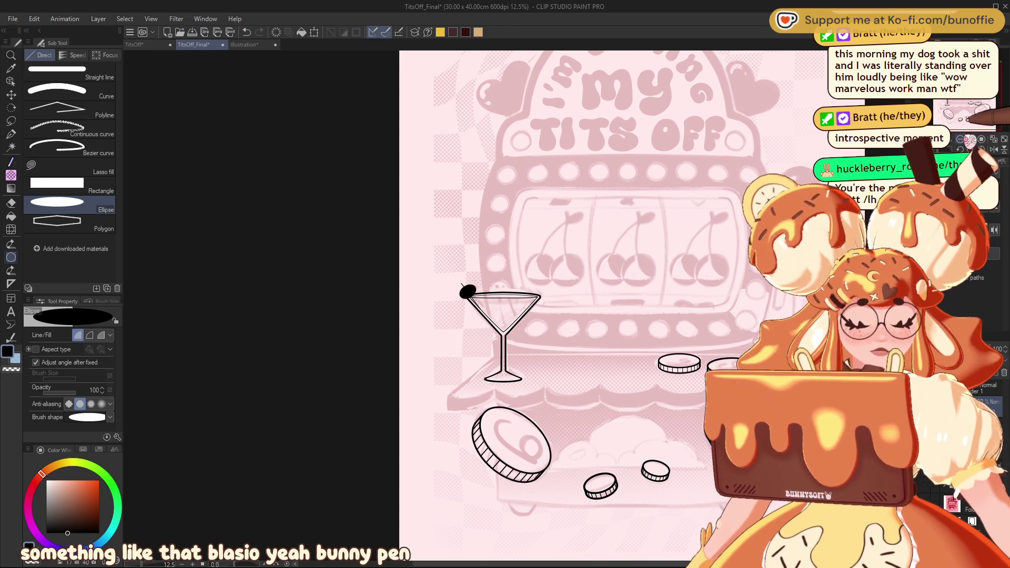
{"action": "key", "text": "ctrl+minus"}
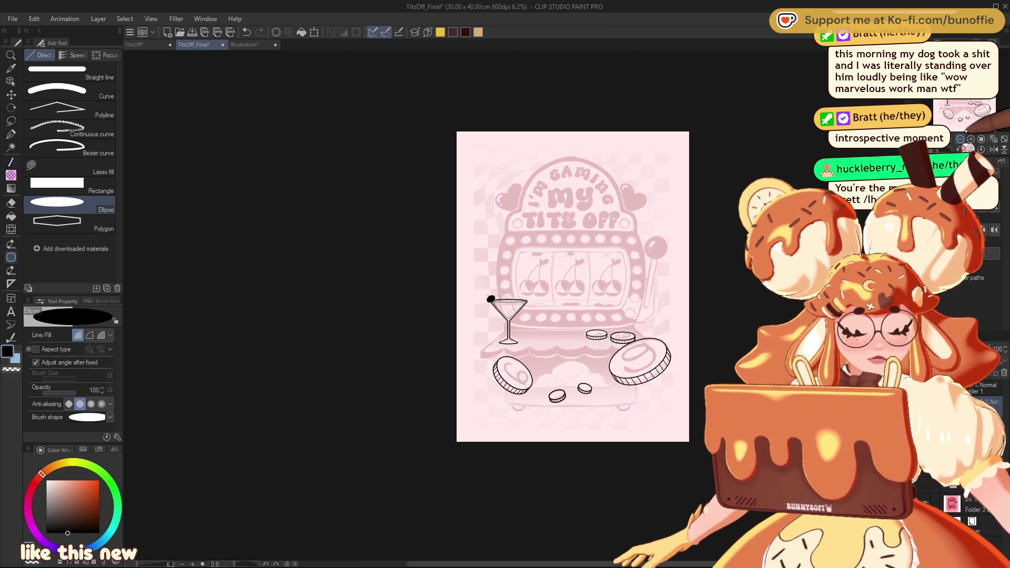
{"action": "key", "text": "ctrl+minus"}
{"action": "key", "text": "ctrl+minus"}
{"action": "key", "text": "ctrl+plus"}
{"action": "key", "text": "ctrl+plus"}
{"action": "key", "text": "ctrl+plus"}
{"action": "mouse_move", "coordinate": [526, 316]}
{"action": "left_mouse_down"}
{"action": "mouse_move", "coordinate": [422, 333]}
{"action": "mouse_move", "coordinate": [415, 307]}
{"action": "mouse_move", "coordinate": [434, 364]}
{"action": "mouse_move", "coordinate": [519, 308]}
{"action": "left_mouse_up"}
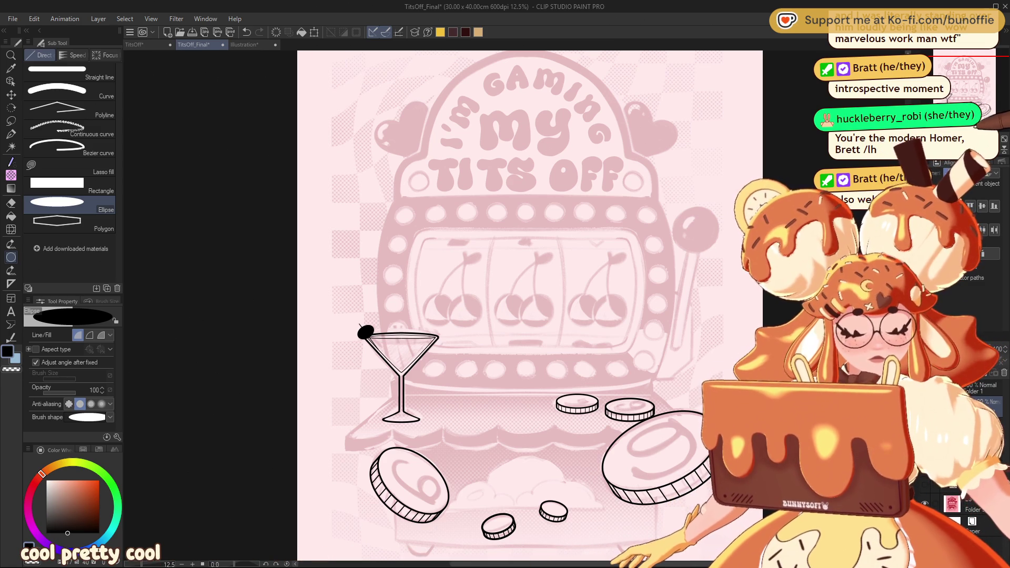
{"action": "scroll", "coordinate": [983, 94], "scroll_direction": "up", "scroll_amount": 2}
{"action": "mouse_move", "coordinate": [983, 94]}
{"action": "left_mouse_down"}
{"action": "mouse_move", "coordinate": [982, 115]}
{"action": "mouse_move", "coordinate": [992, 109]}
{"action": "left_mouse_up"}
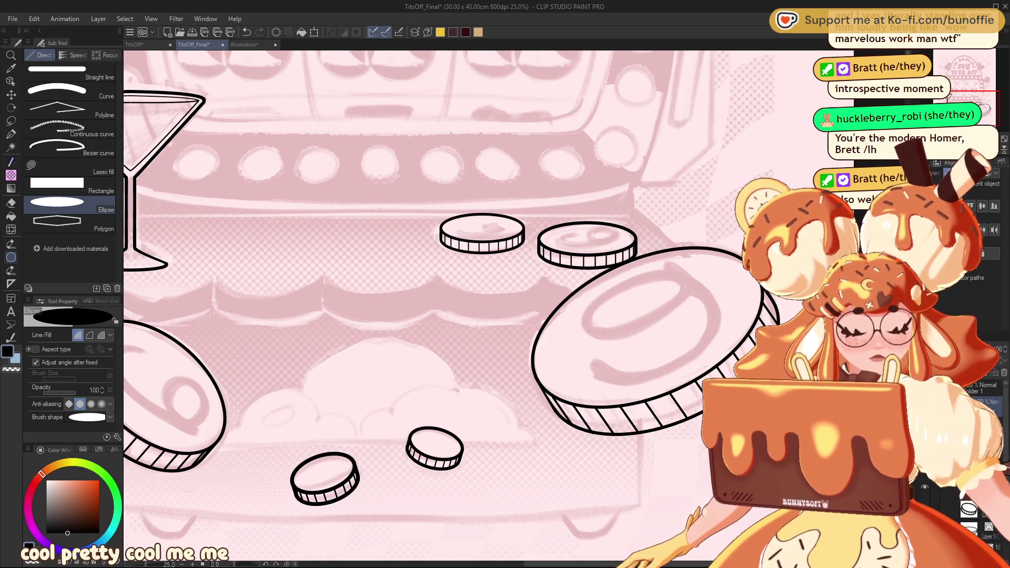
Ink the curled symbol on the large coin with the pen at size 80, redrawing it once.
{"action": "left_click_drag", "start_coordinate": [970, 97], "coordinate": [982, 104]}
{"action": "left_click", "coordinate": [11, 134]}
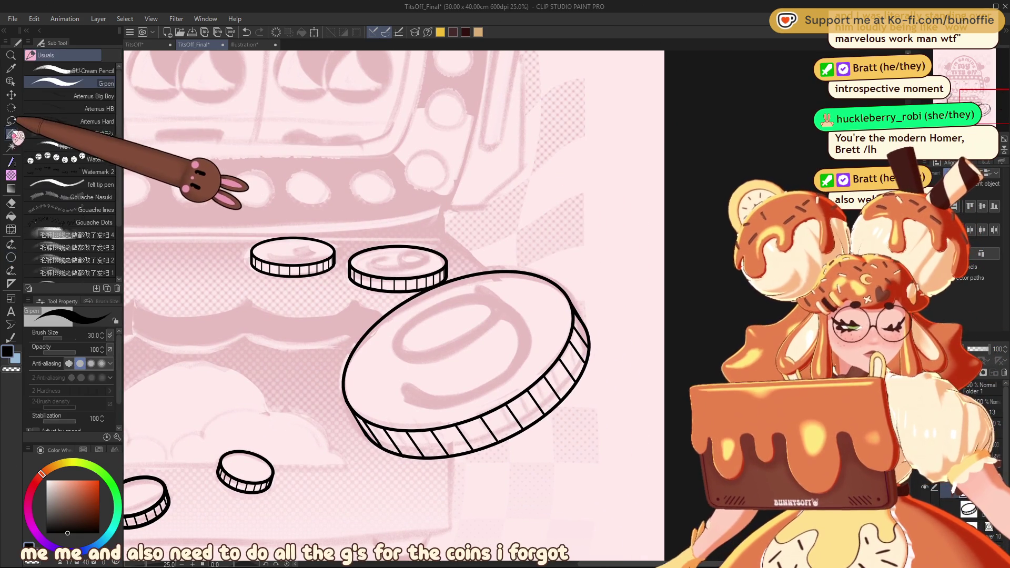
{"action": "key", "text": "bracketright"}
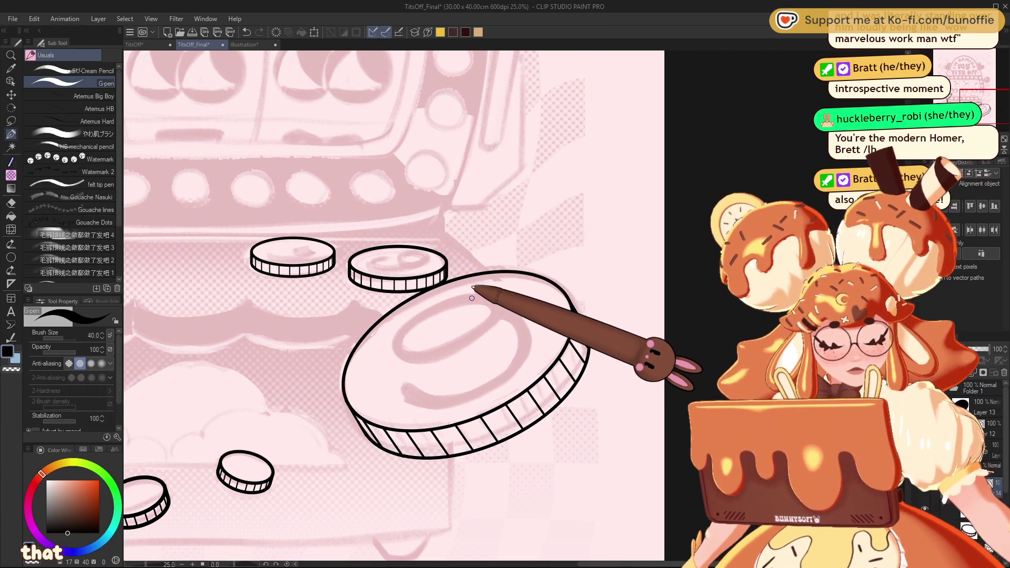
{"action": "key", "text": "bracketright"}
{"action": "mouse_move", "coordinate": [482, 298]}
{"action": "left_mouse_down"}
{"action": "mouse_move", "coordinate": [405, 333]}
{"action": "mouse_move", "coordinate": [422, 359]}
{"action": "mouse_move", "coordinate": [480, 335]}
{"action": "mouse_move", "coordinate": [529, 340]}
{"action": "mouse_move", "coordinate": [451, 395]}
{"action": "mouse_move", "coordinate": [404, 388]}
{"action": "left_mouse_up"}
{"action": "key", "text": "ctrl+z"}
{"action": "key", "text": "ctrl+z"}
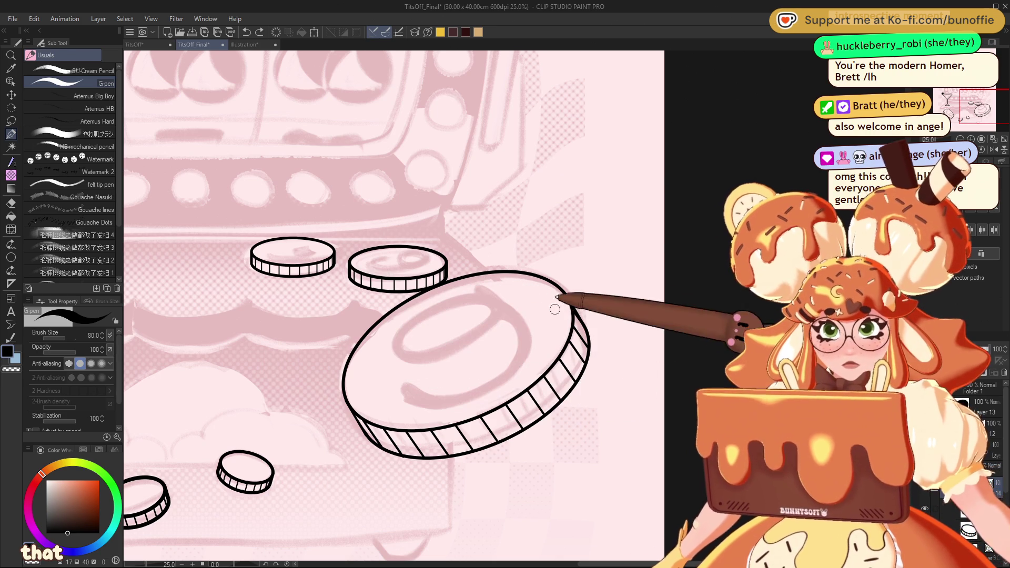
{"action": "mouse_move", "coordinate": [495, 304]}
{"action": "left_mouse_down"}
{"action": "mouse_move", "coordinate": [473, 293]}
{"action": "mouse_move", "coordinate": [397, 339]}
{"action": "mouse_move", "coordinate": [451, 347]}
{"action": "mouse_move", "coordinate": [488, 329]}
{"action": "mouse_move", "coordinate": [497, 305]}
{"action": "mouse_move", "coordinate": [521, 321]}
{"action": "mouse_move", "coordinate": [499, 376]}
{"action": "mouse_move", "coordinate": [414, 403]}
{"action": "left_mouse_up"}
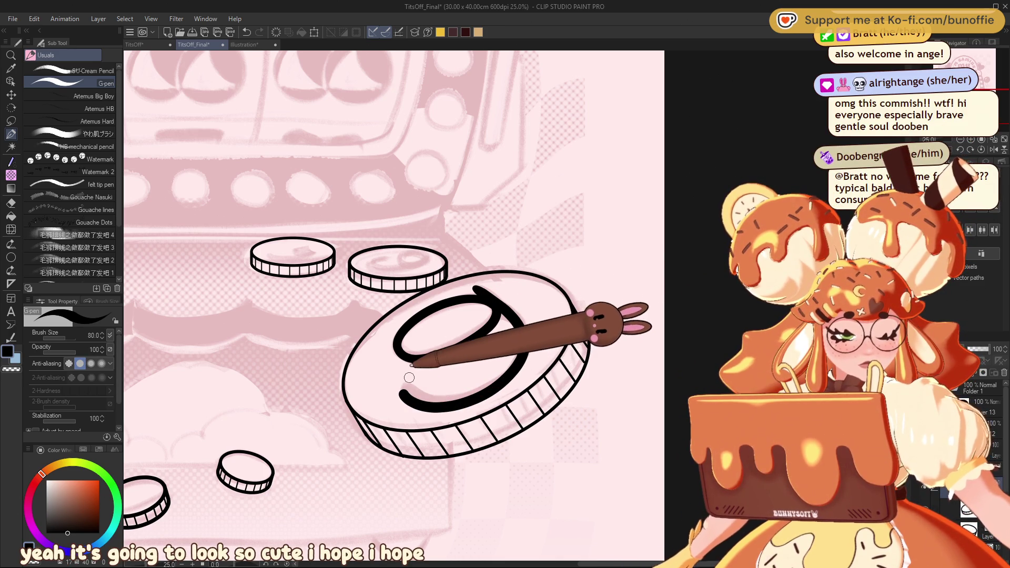
Thicken the curled symbol's line with the line-width correction tool.
{"action": "key", "text": "ctrl+minus"}
{"action": "key", "text": "ctrl+minus"}
{"action": "key", "text": "ctrl+plus"}
{"action": "key", "text": "ctrl+plus"}
{"action": "key", "text": "ctrl+plus"}
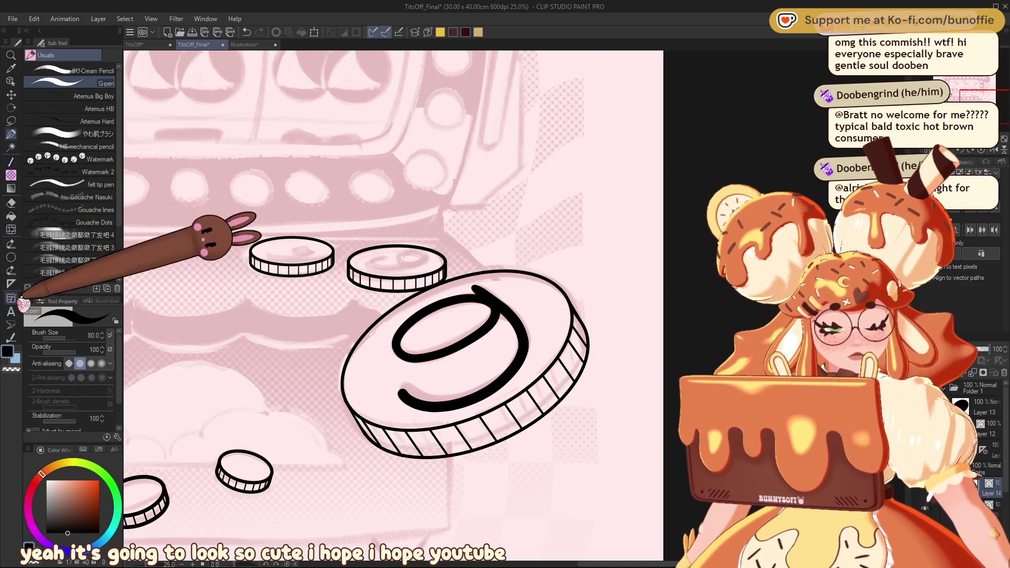
{"action": "left_click", "coordinate": [10, 337]}
{"action": "mouse_move", "coordinate": [498, 313]}
{"action": "left_mouse_down"}
{"action": "mouse_move", "coordinate": [411, 337]}
{"action": "mouse_move", "coordinate": [440, 316]}
{"action": "mouse_move", "coordinate": [541, 312]}
{"action": "mouse_move", "coordinate": [463, 308]}
{"action": "mouse_move", "coordinate": [457, 329]}
{"action": "mouse_move", "coordinate": [521, 297]}
{"action": "left_mouse_up"}
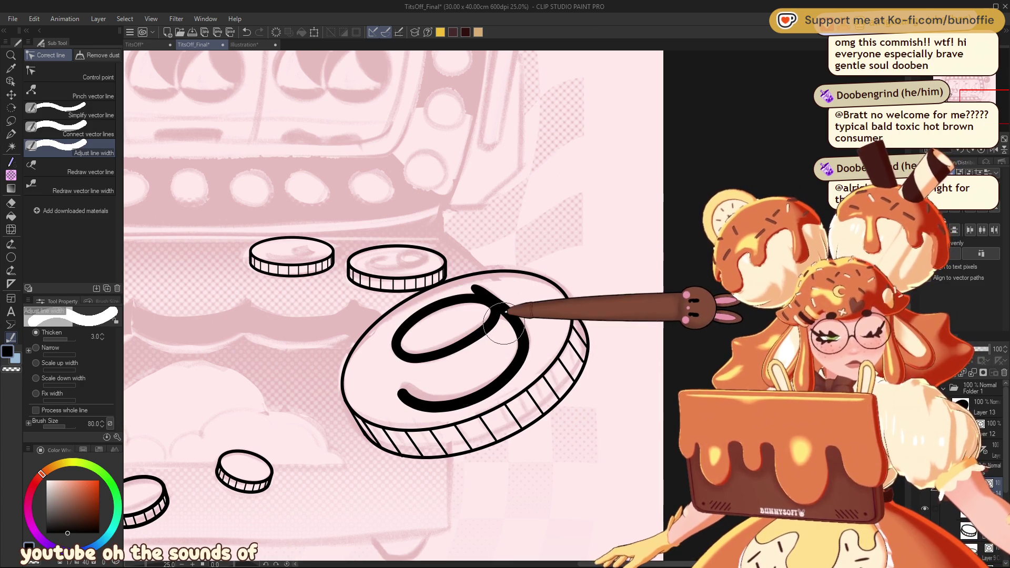
Scale a copy of the curled symbol down onto the smaller middle coin.
{"action": "left_click", "coordinate": [11, 94]}
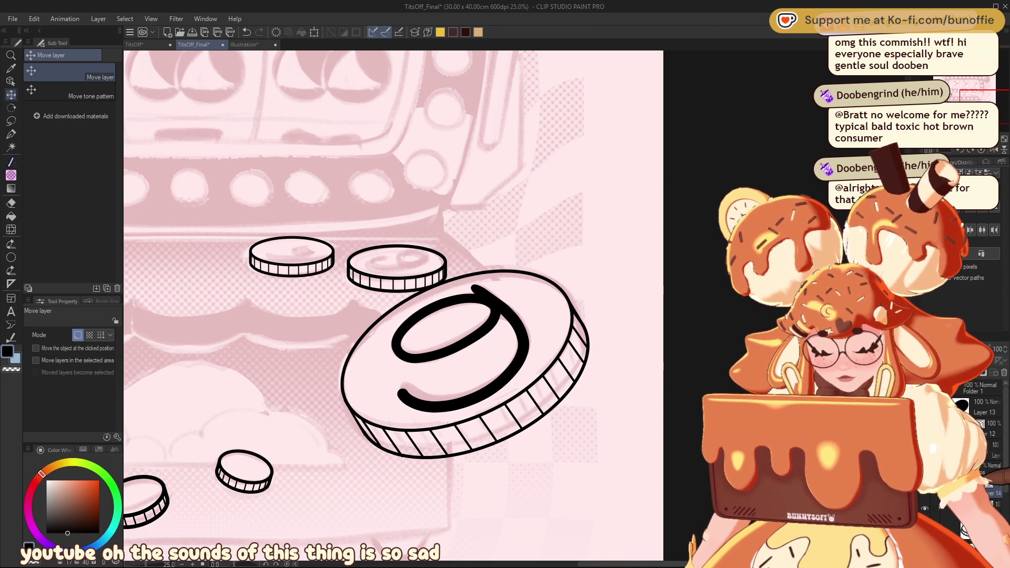
{"action": "key", "text": "ctrl+t"}
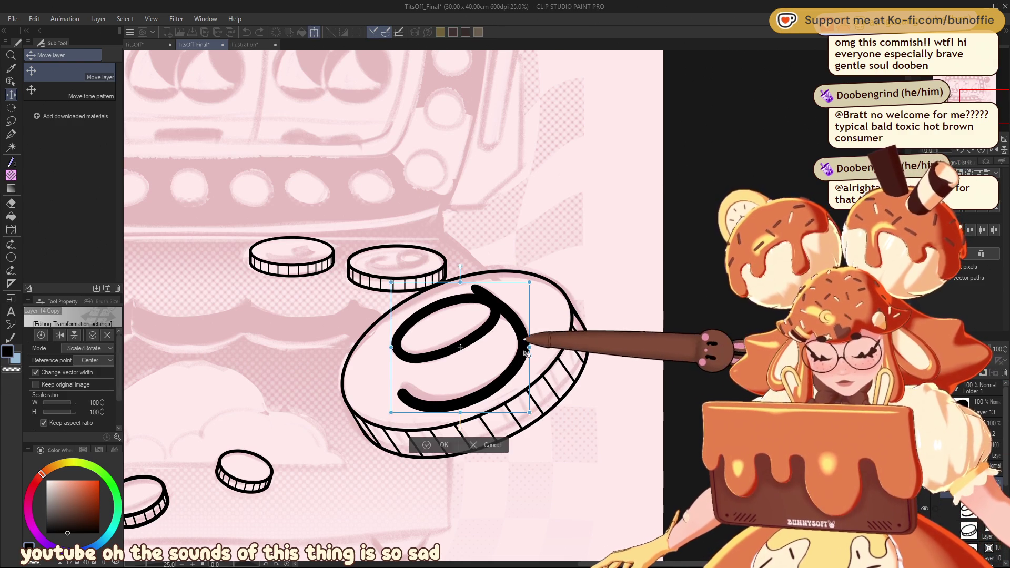
{"action": "mouse_move", "coordinate": [462, 342]}
{"action": "left_mouse_down"}
{"action": "mouse_move", "coordinate": [418, 338]}
{"action": "mouse_move", "coordinate": [418, 265]}
{"action": "left_mouse_up"}
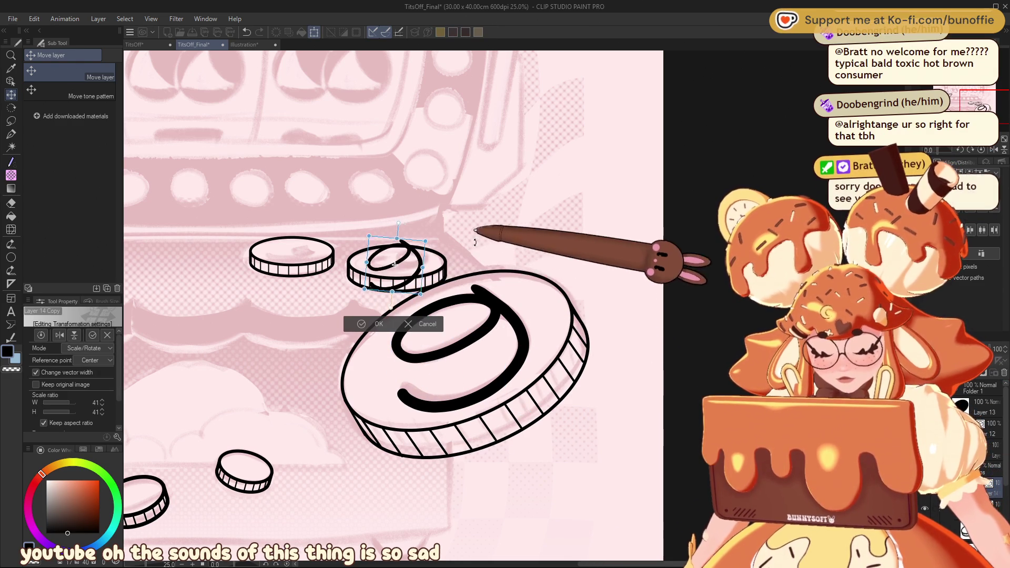
{"action": "key", "text": "Return"}
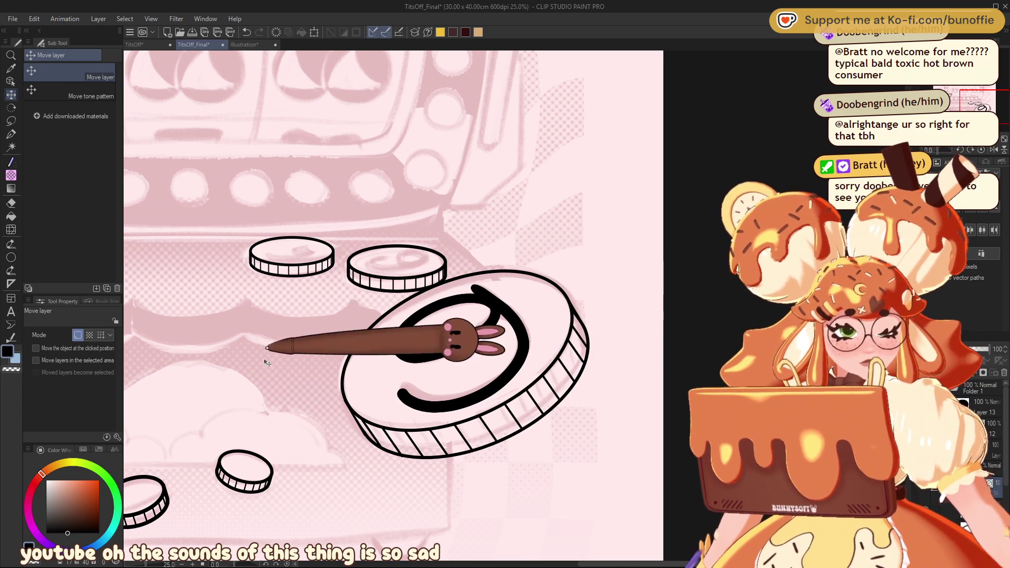
{"action": "mouse_move", "coordinate": [973, 102]}
{"action": "left_mouse_down"}
{"action": "mouse_move", "coordinate": [960, 99]}
{"action": "mouse_move", "coordinate": [961, 107]}
{"action": "left_mouse_up"}
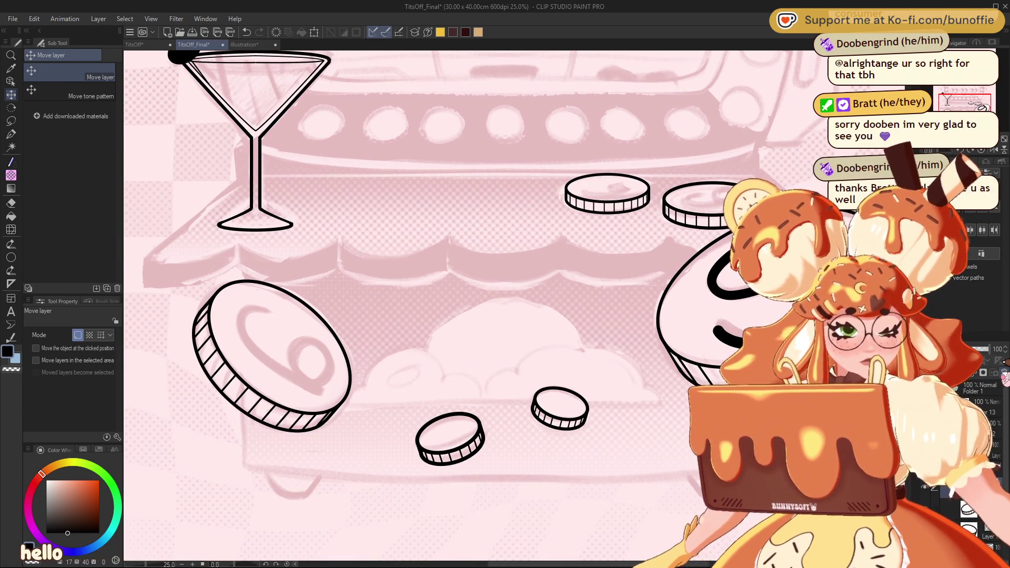
{"action": "left_click", "coordinate": [11, 132]}
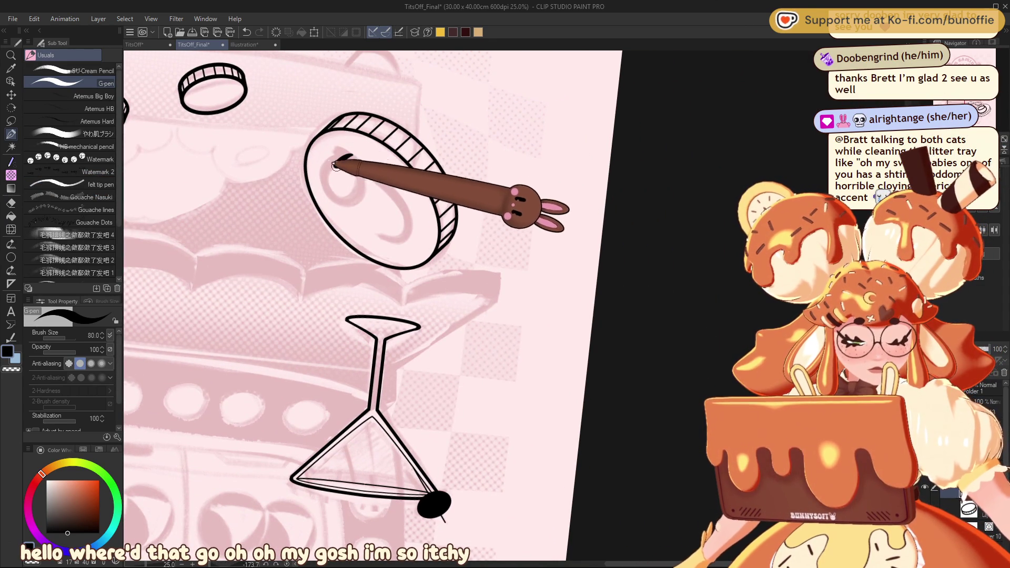
Stroke over the 9 on the large coin to thicken it, then reset the view rotation.
{"action": "left_click_drag", "start_coordinate": [332, 162], "coordinate": [344, 204]}
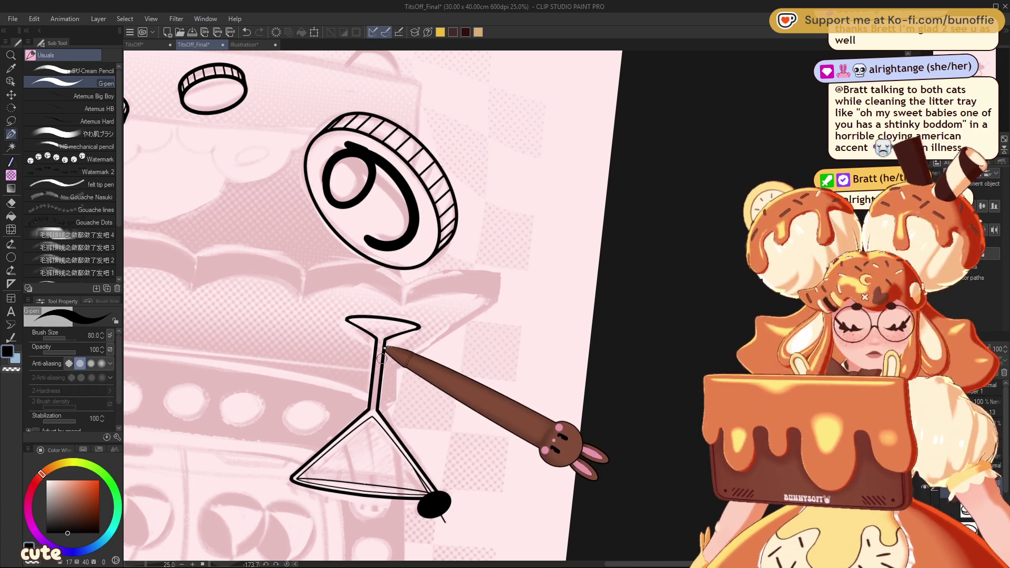
{"action": "key", "text": "ctrl+@"}
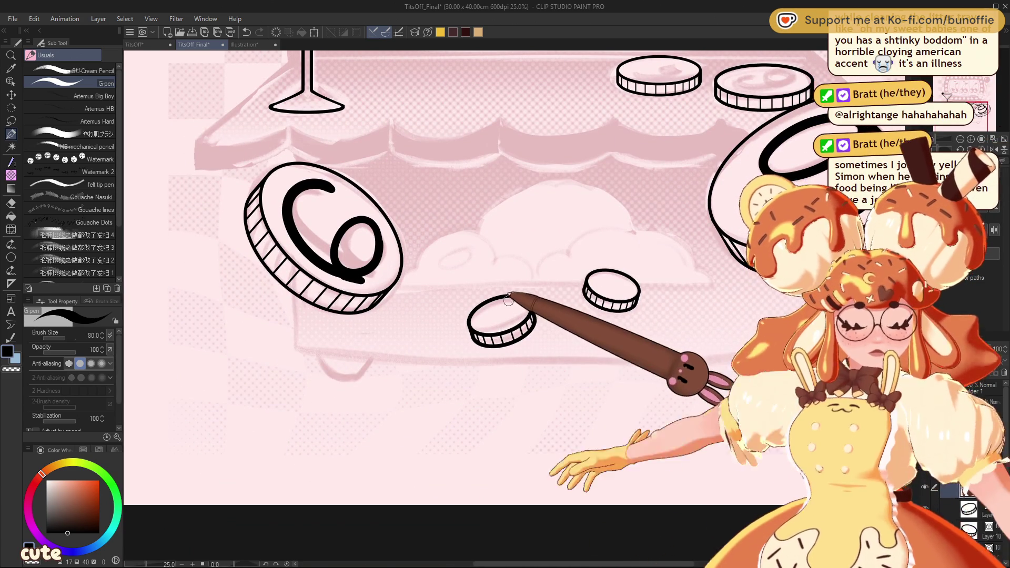
Shrink the pen to size 50 and ink a looped 9 on the first small coin.
{"action": "key", "text": "bracketleft"}
{"action": "key", "text": "bracketleft"}
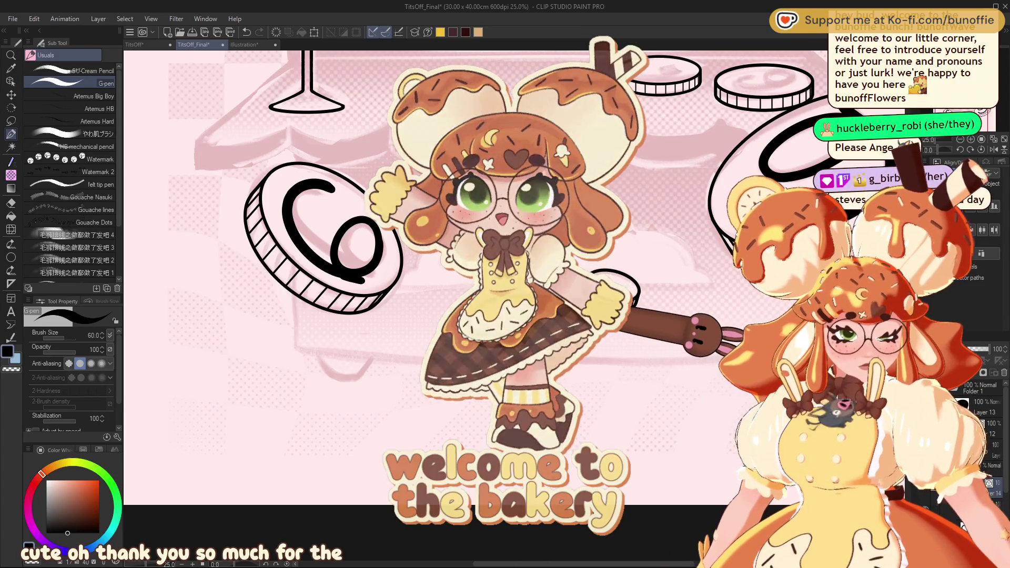
{"action": "key", "text": "bracketleft"}
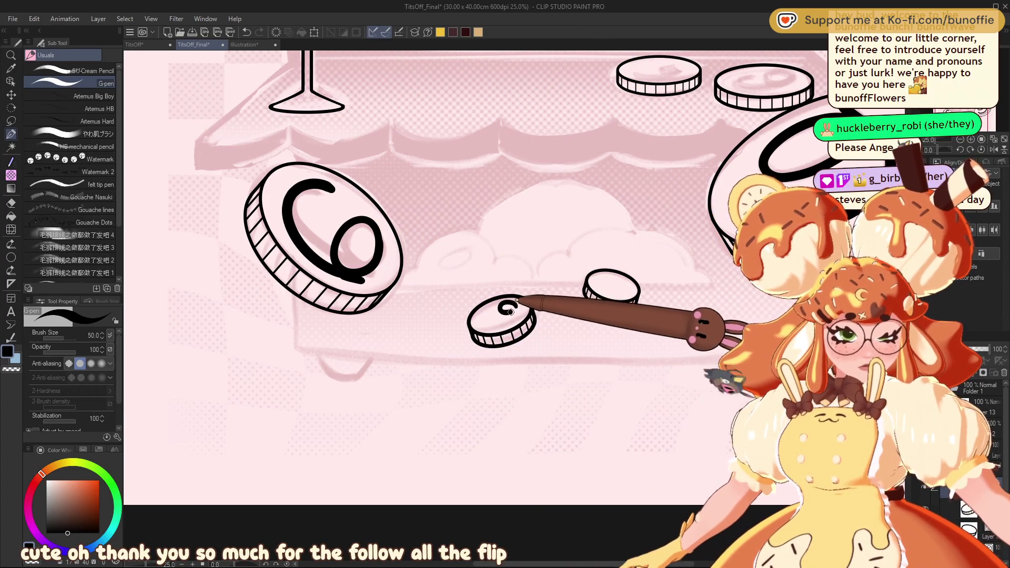
{"action": "left_click_drag", "start_coordinate": [484, 318], "coordinate": [511, 299]}
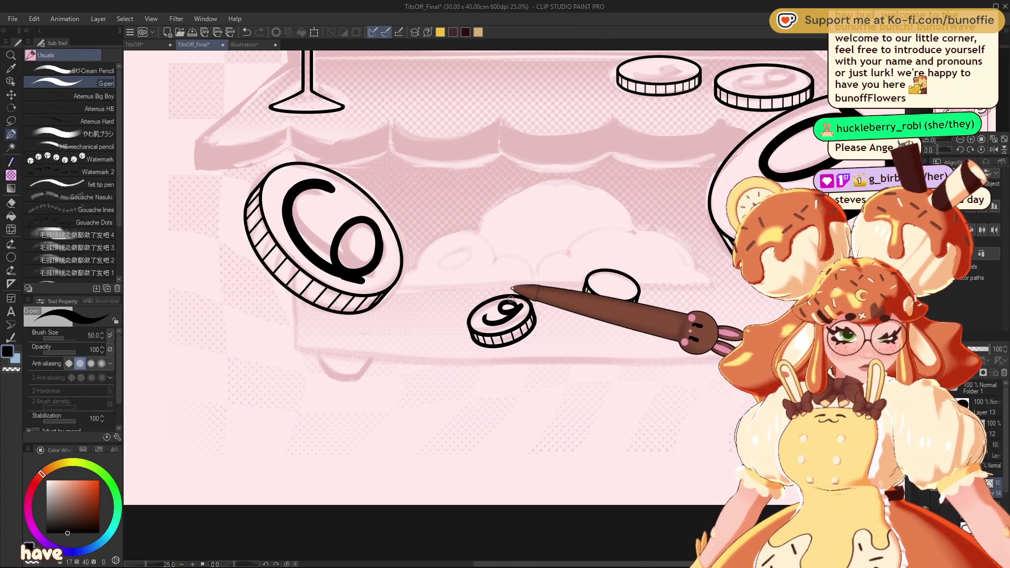
{"action": "mouse_move", "coordinate": [473, 263]}
{"action": "left_mouse_down"}
{"action": "mouse_move", "coordinate": [605, 174]}
{"action": "mouse_move", "coordinate": [526, 252]}
{"action": "left_mouse_up"}
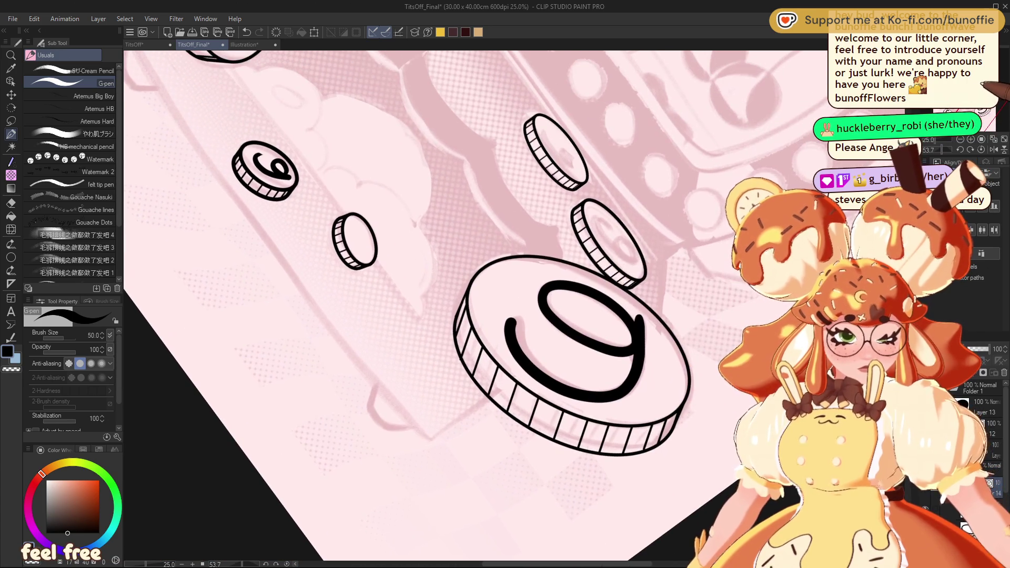
{"action": "mouse_move", "coordinate": [443, 201]}
{"action": "left_mouse_down"}
{"action": "mouse_move", "coordinate": [374, 261]}
{"action": "mouse_move", "coordinate": [375, 353]}
{"action": "mouse_move", "coordinate": [451, 411]}
{"action": "left_mouse_up"}
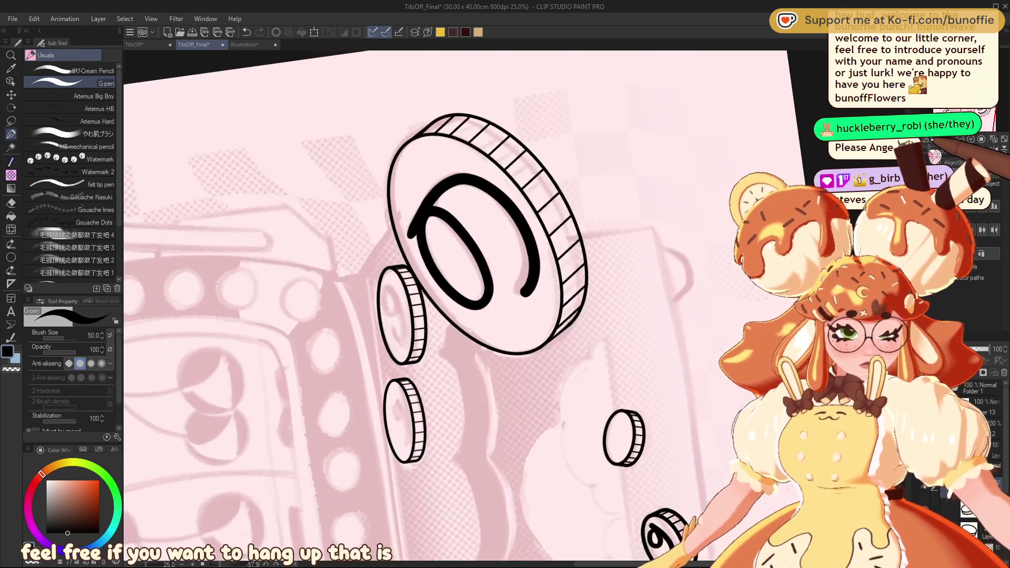
{"action": "mouse_move", "coordinate": [619, 424]}
{"action": "left_mouse_down"}
{"action": "mouse_move", "coordinate": [491, 496]}
{"action": "mouse_move", "coordinate": [379, 249]}
{"action": "left_mouse_up"}
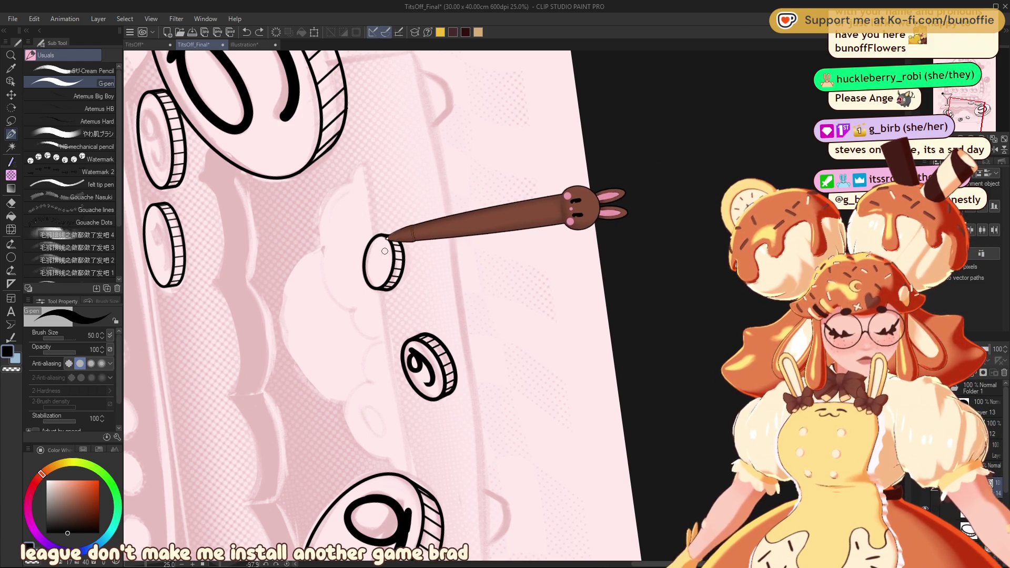
{"action": "left_click_drag", "start_coordinate": [379, 259], "coordinate": [385, 253]}
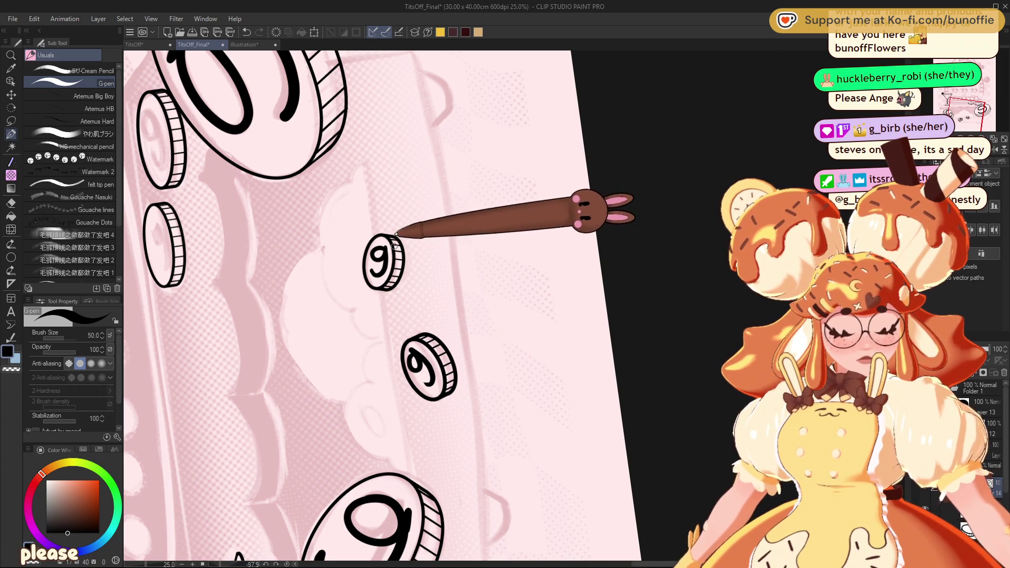
{"action": "key", "text": "ctrl+@"}
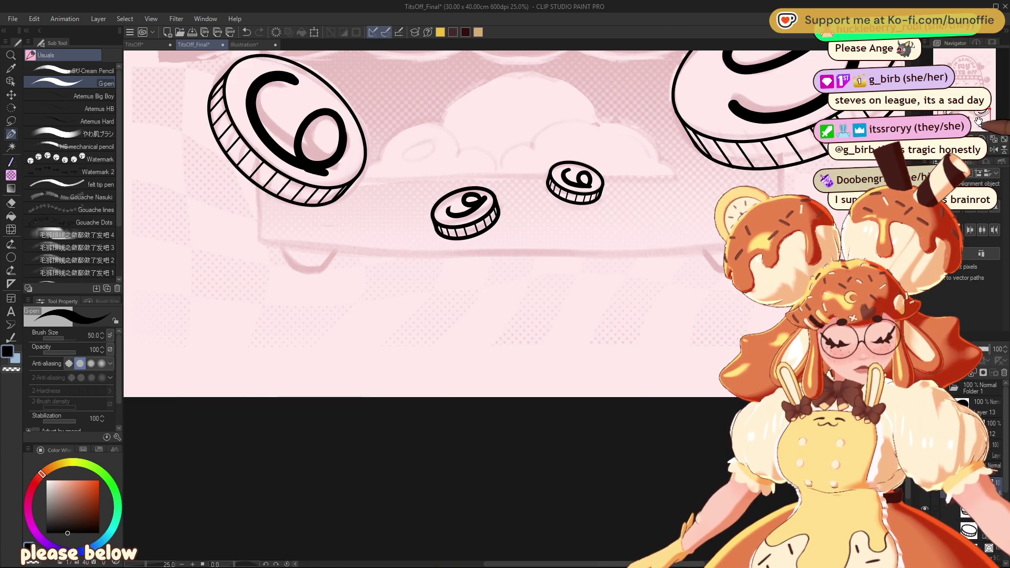
{"action": "scroll", "coordinate": [369, 305], "scroll_direction": "up", "scroll_amount": 5}
{"action": "scroll", "coordinate": [368, 305], "scroll_direction": "down", "scroll_amount": 3}
{"action": "scroll", "coordinate": [442, 305], "scroll_direction": "right", "scroll_amount": 5}
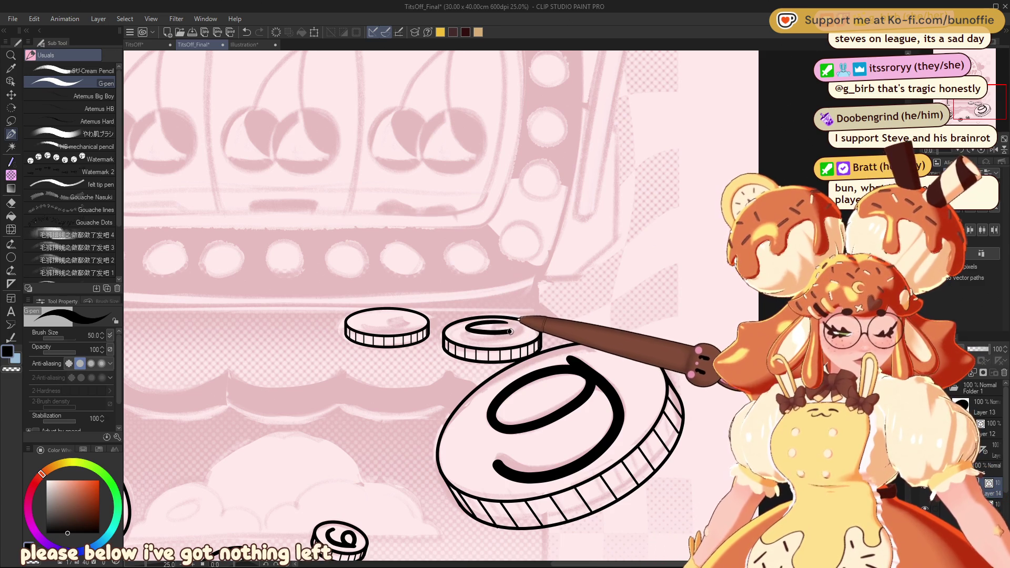
Ink 9s on the middle coin and the top-left coin, redrawing the middle one.
{"action": "left_click_drag", "start_coordinate": [518, 329], "coordinate": [471, 341]}
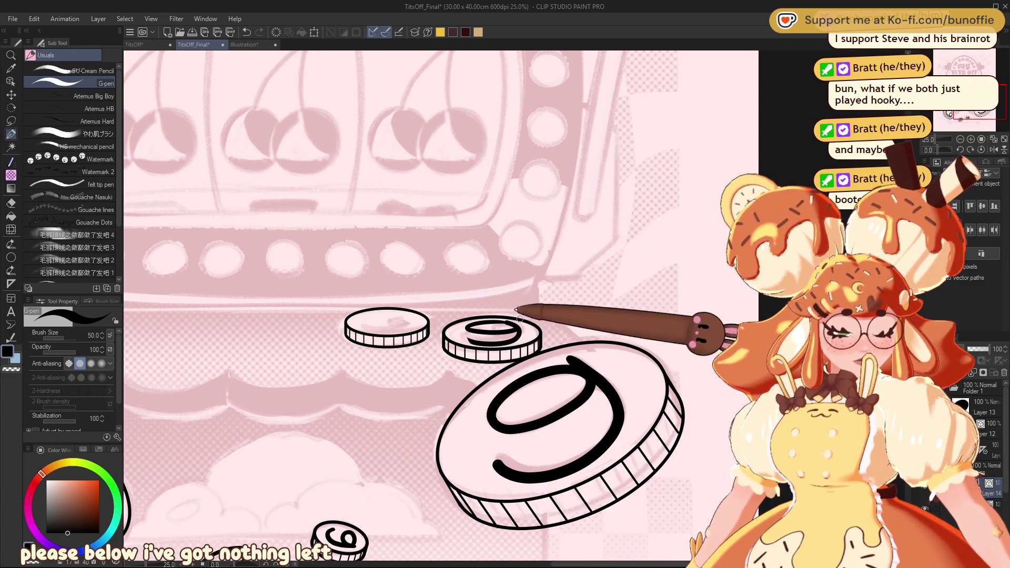
{"action": "key", "text": "ctrl+z"}
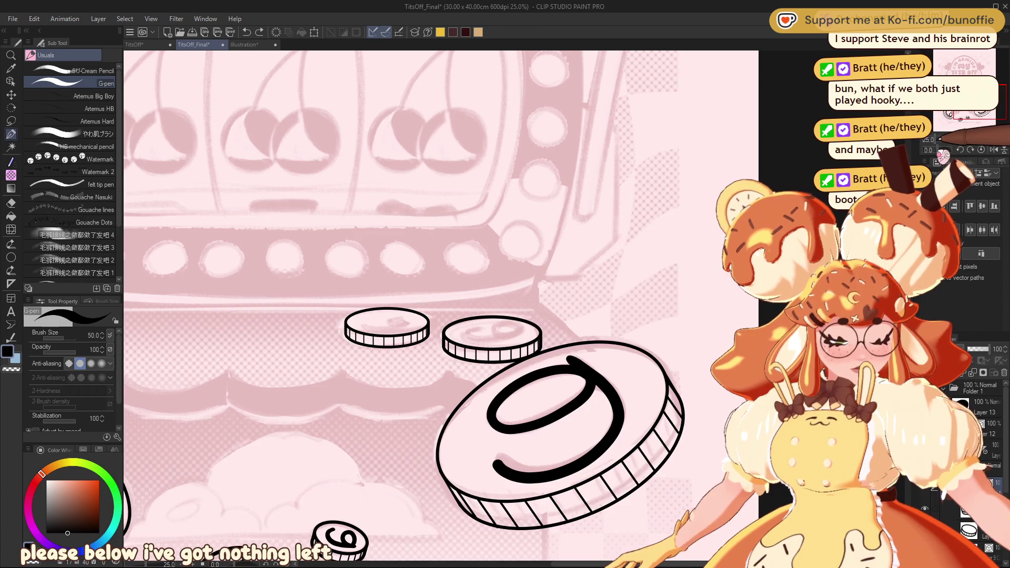
{"action": "left_click_drag", "start_coordinate": [579, 236], "coordinate": [533, 304]}
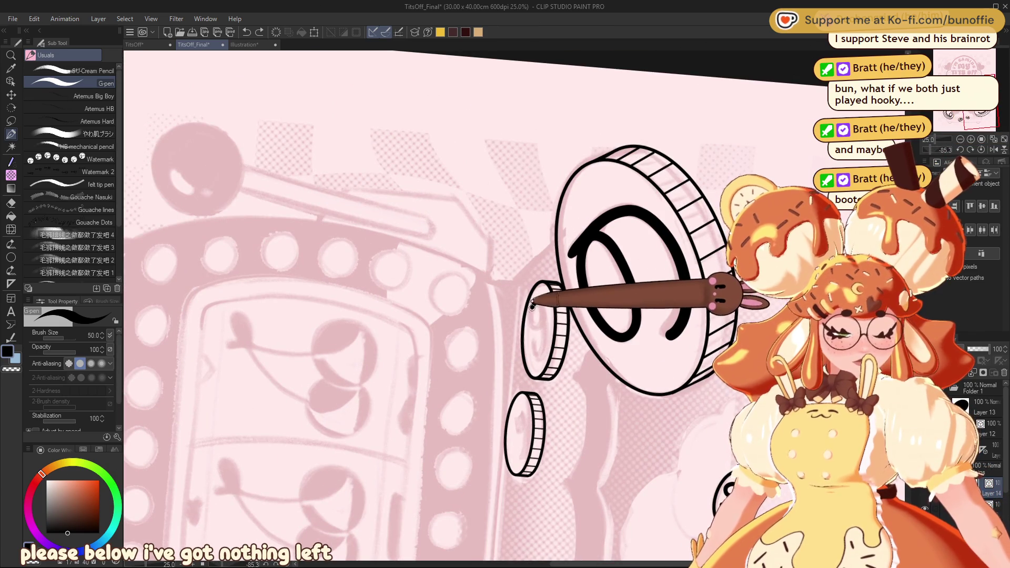
{"action": "mouse_move", "coordinate": [541, 305]}
{"action": "left_mouse_down"}
{"action": "mouse_move", "coordinate": [550, 331]}
{"action": "mouse_move", "coordinate": [529, 355]}
{"action": "left_mouse_up"}
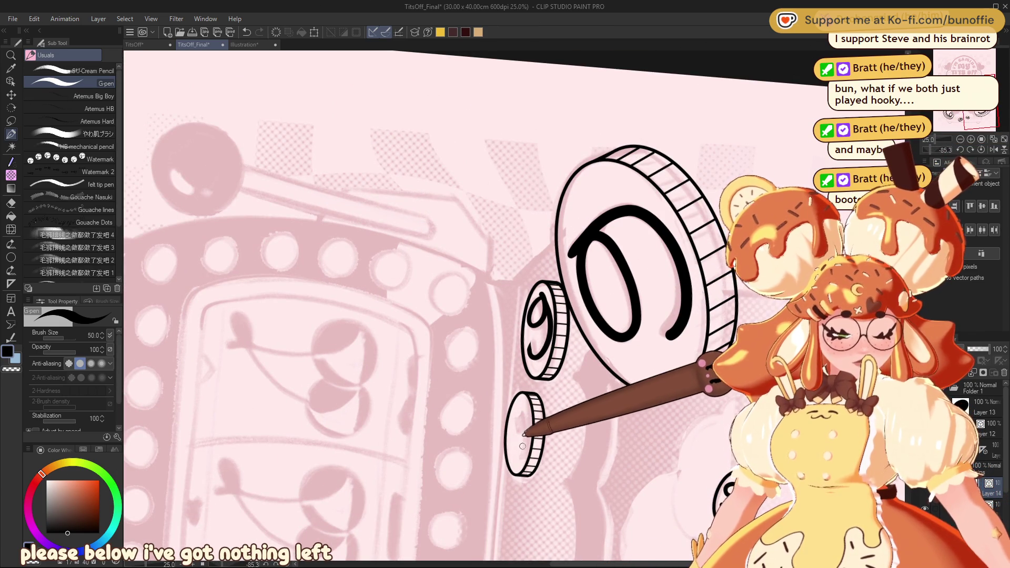
{"action": "mouse_move", "coordinate": [520, 447]}
{"action": "left_mouse_down"}
{"action": "mouse_move", "coordinate": [379, 400]}
{"action": "mouse_move", "coordinate": [337, 315]}
{"action": "mouse_move", "coordinate": [348, 252]}
{"action": "left_mouse_up"}
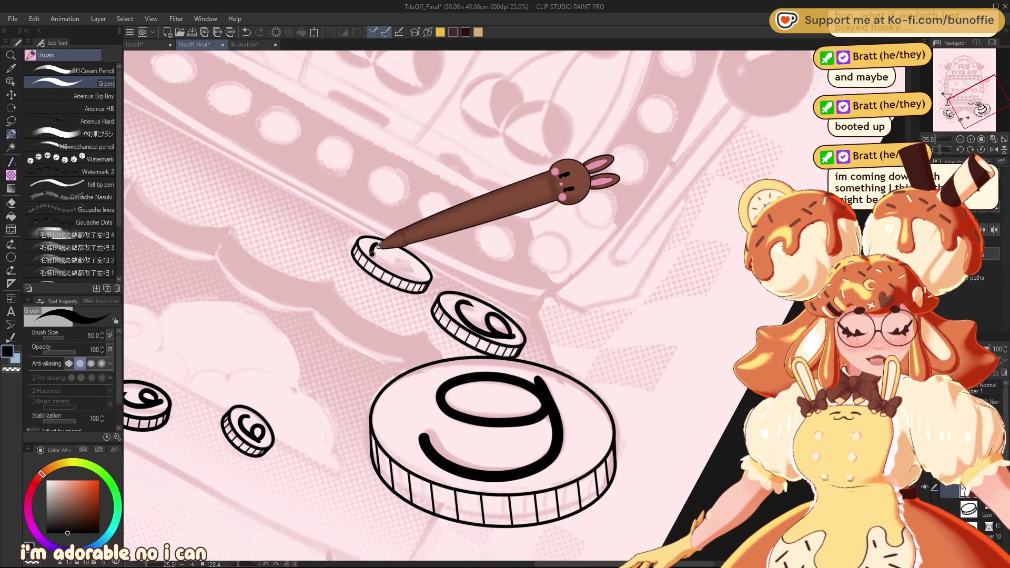
{"action": "left_click_drag", "start_coordinate": [375, 245], "coordinate": [399, 257]}
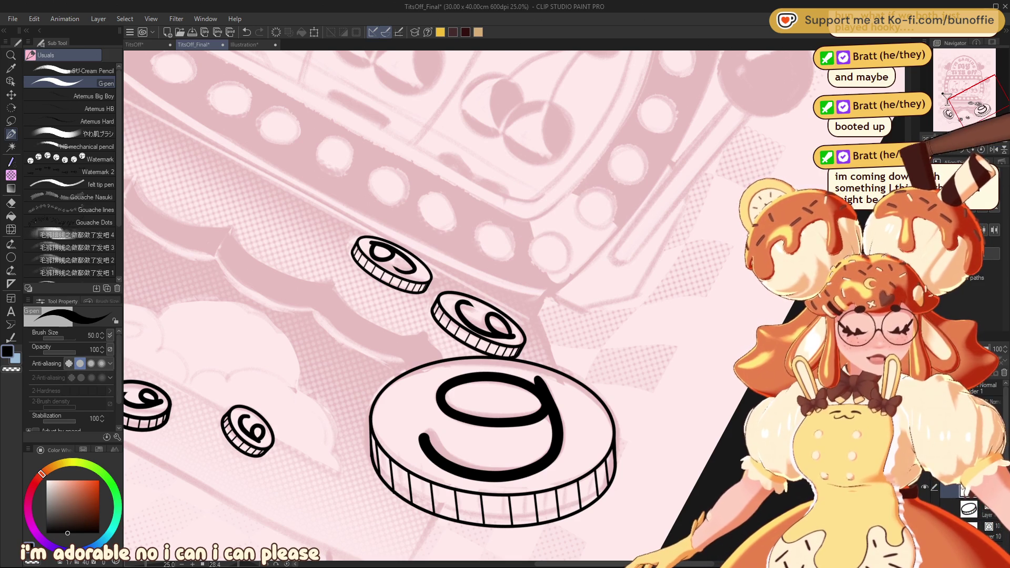
{"action": "key", "text": "asciicircum"}
{"action": "key", "text": "asciicircum"}
{"action": "key", "text": "asciicircum"}
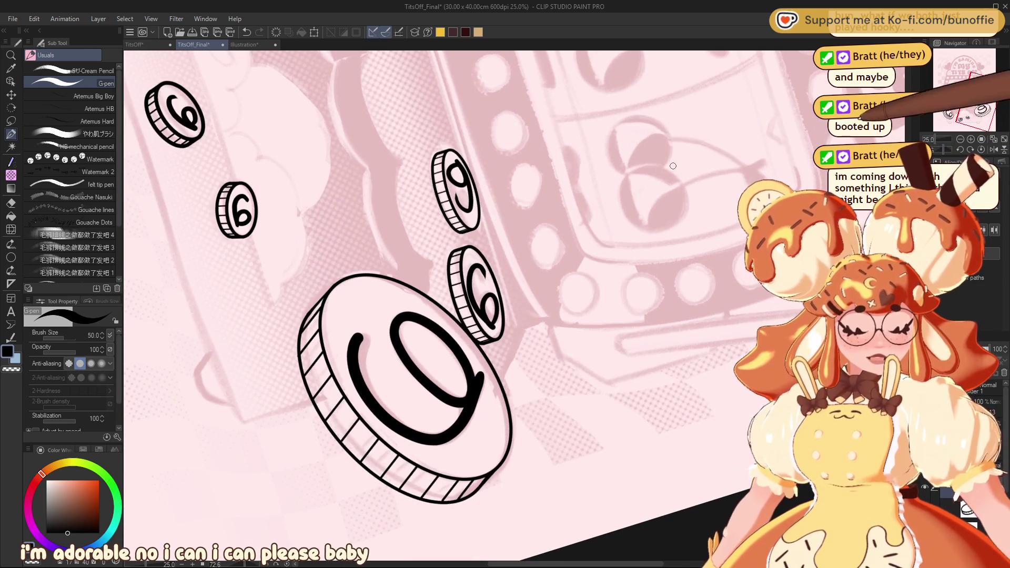
{"action": "left_click_drag", "start_coordinate": [462, 182], "coordinate": [464, 211]}
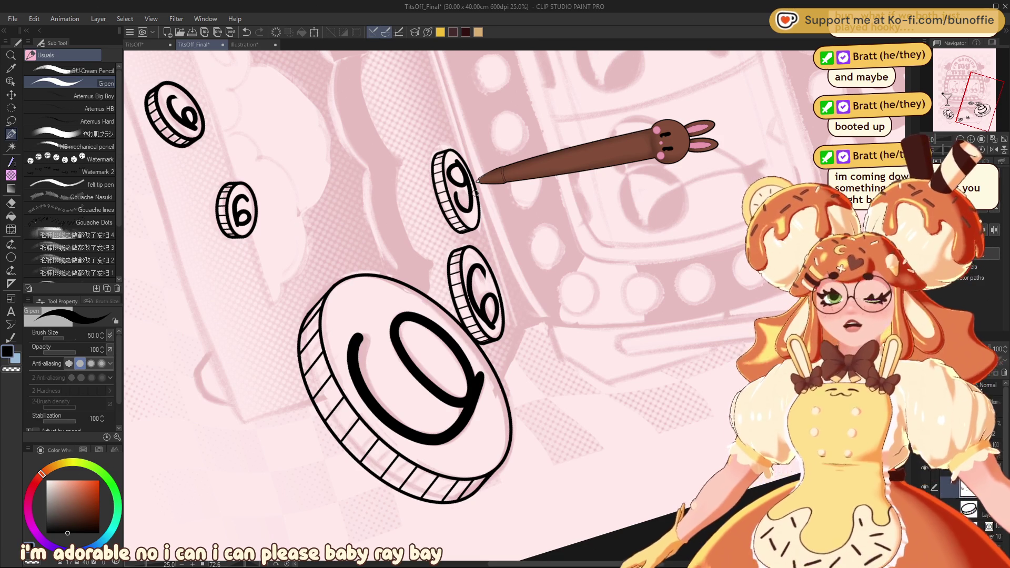
Reset the view rotation and zoom out to 12.5% to review the whole canvas.
{"action": "left_click", "coordinate": [982, 150]}
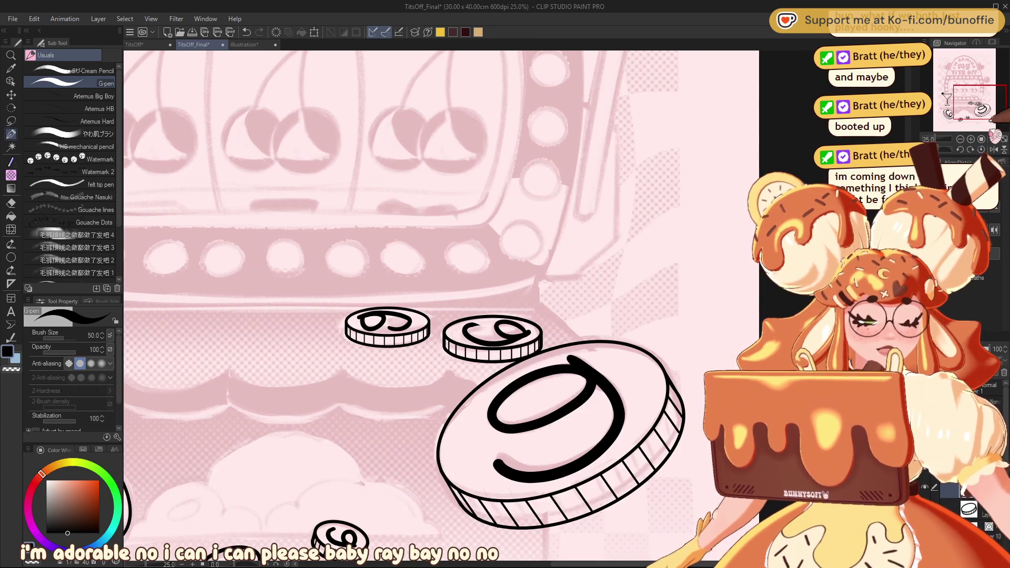
{"action": "mouse_move", "coordinate": [984, 99]}
{"action": "left_mouse_down"}
{"action": "mouse_move", "coordinate": [956, 104]}
{"action": "mouse_move", "coordinate": [963, 130]}
{"action": "mouse_move", "coordinate": [975, 87]}
{"action": "left_mouse_up"}
{"action": "left_click", "coordinate": [982, 139]}
{"action": "left_click", "coordinate": [970, 139]}
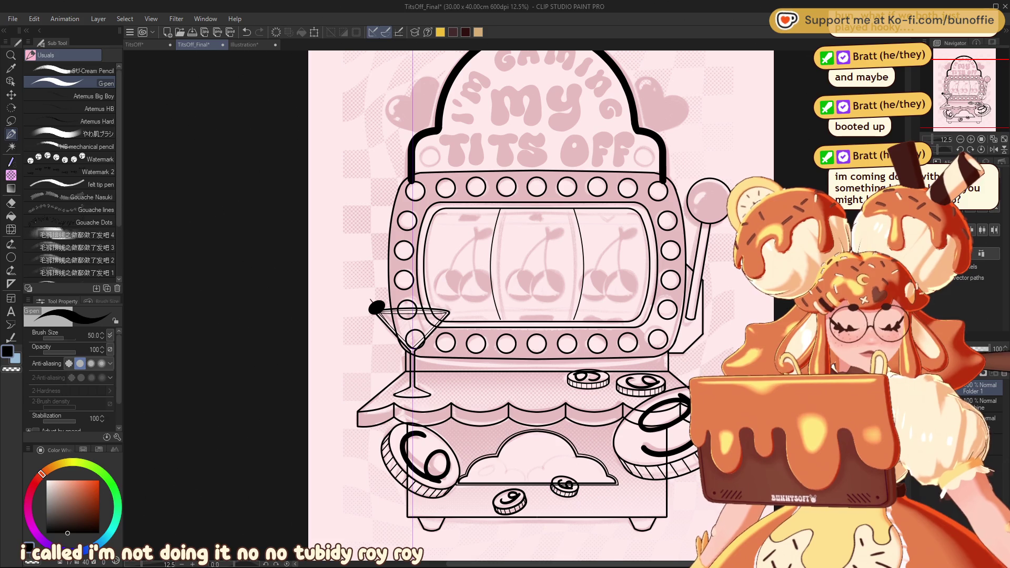
{"action": "scroll", "coordinate": [971, 90], "scroll_direction": "up", "scroll_amount": 3}
Zoom into the upper-left reels, pick a pencil brush at size 20, and hide the black lineart.
{"action": "left_click_drag", "start_coordinate": [970, 89], "coordinate": [969, 82]}
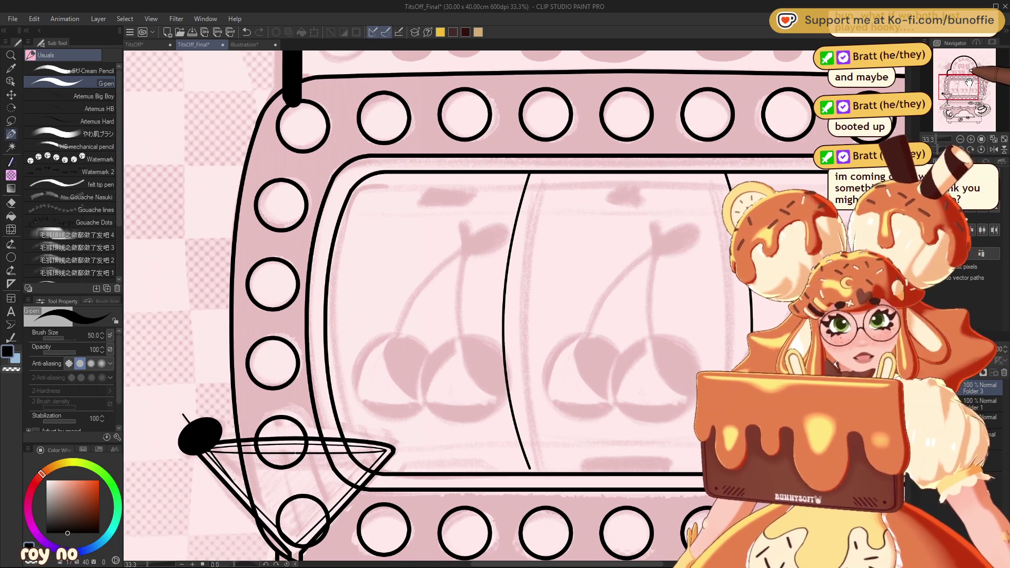
{"action": "left_click", "coordinate": [104, 70]}
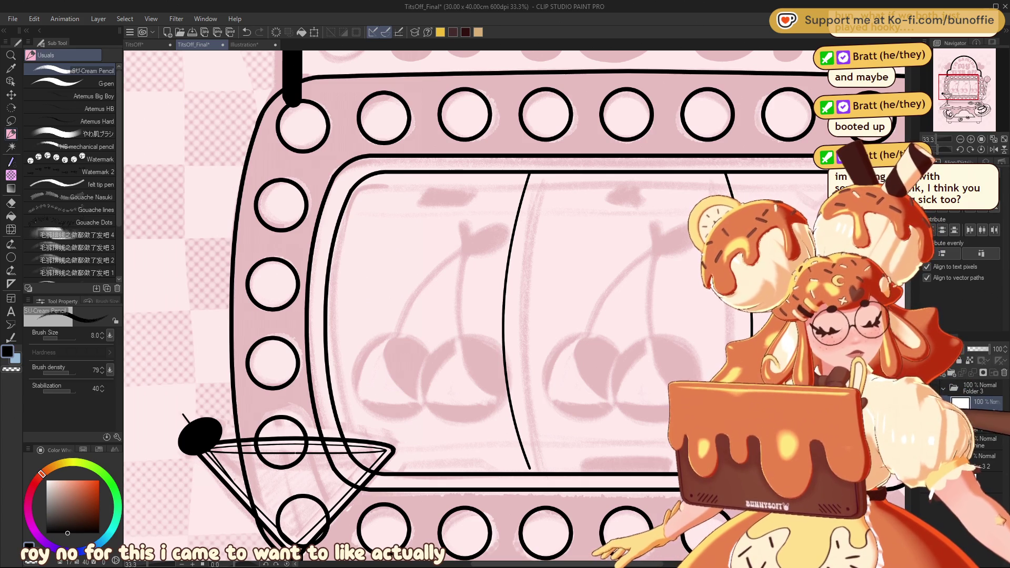
{"action": "left_click", "coordinate": [945, 442]}
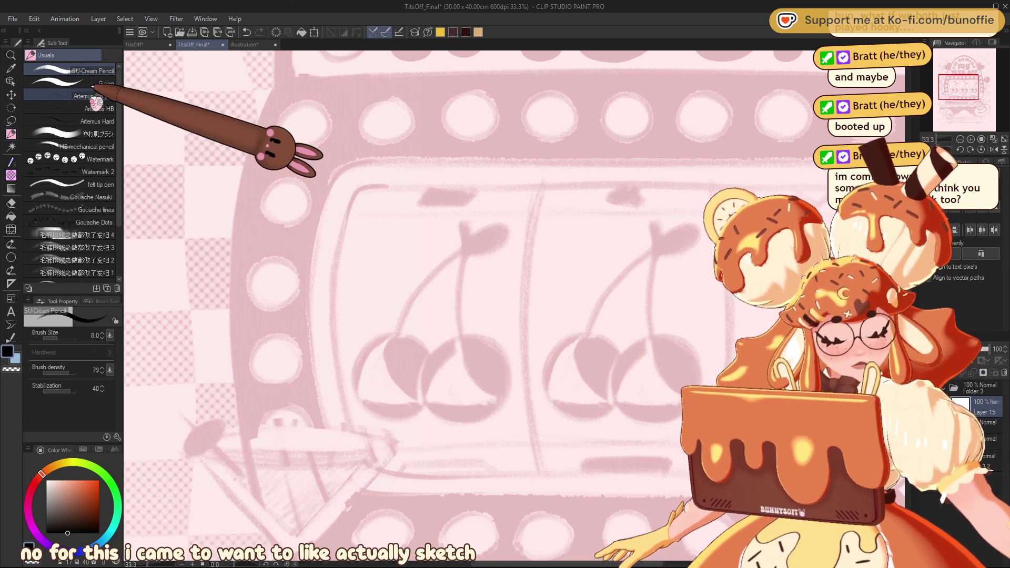
{"action": "key", "text": "bracketright"}
{"action": "key", "text": "bracketright"}
{"action": "key", "text": "bracketright"}
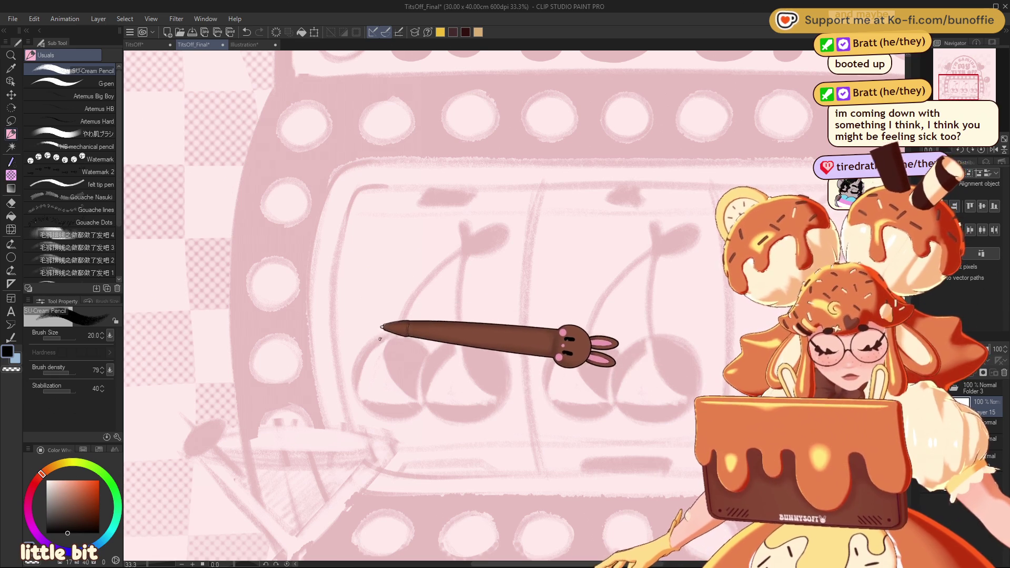
Sketch both cherry outlines, retracing boldly at size 40 and closing the right cherry's circle.
{"action": "left_click_drag", "start_coordinate": [377, 340], "coordinate": [409, 338]}
{"action": "left_click_drag", "start_coordinate": [350, 345], "coordinate": [383, 409]}
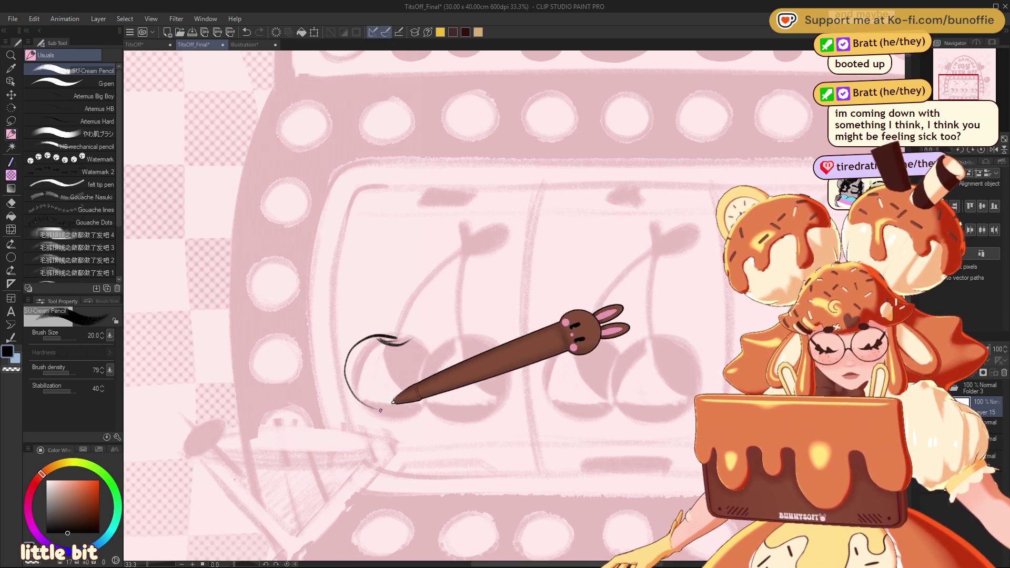
{"action": "key", "text": "bracketright"}
{"action": "key", "text": "bracketright"}
{"action": "key", "text": "bracketright"}
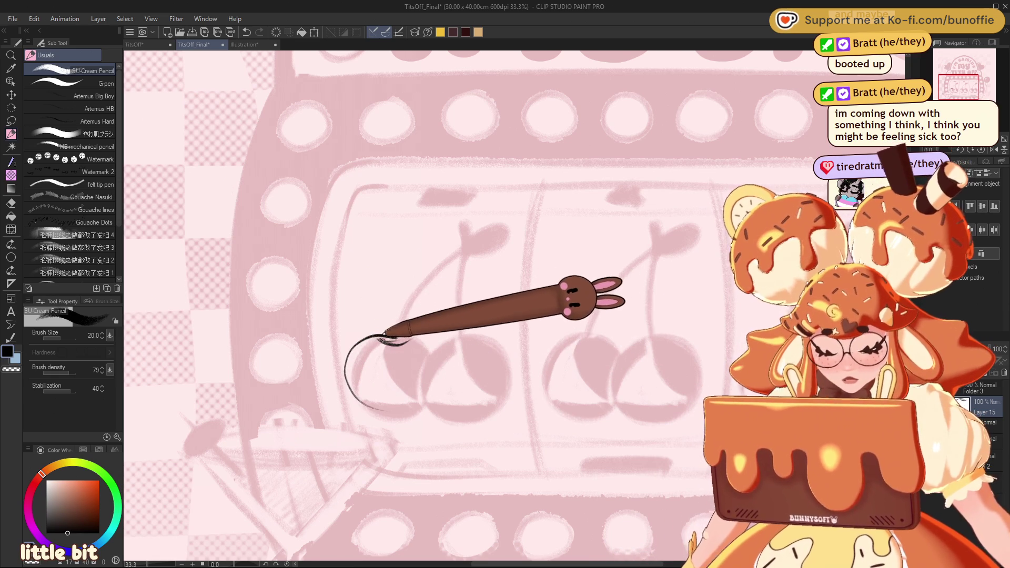
{"action": "mouse_move", "coordinate": [387, 337]}
{"action": "left_mouse_down"}
{"action": "mouse_move", "coordinate": [349, 354]}
{"action": "mouse_move", "coordinate": [426, 397]}
{"action": "left_mouse_up"}
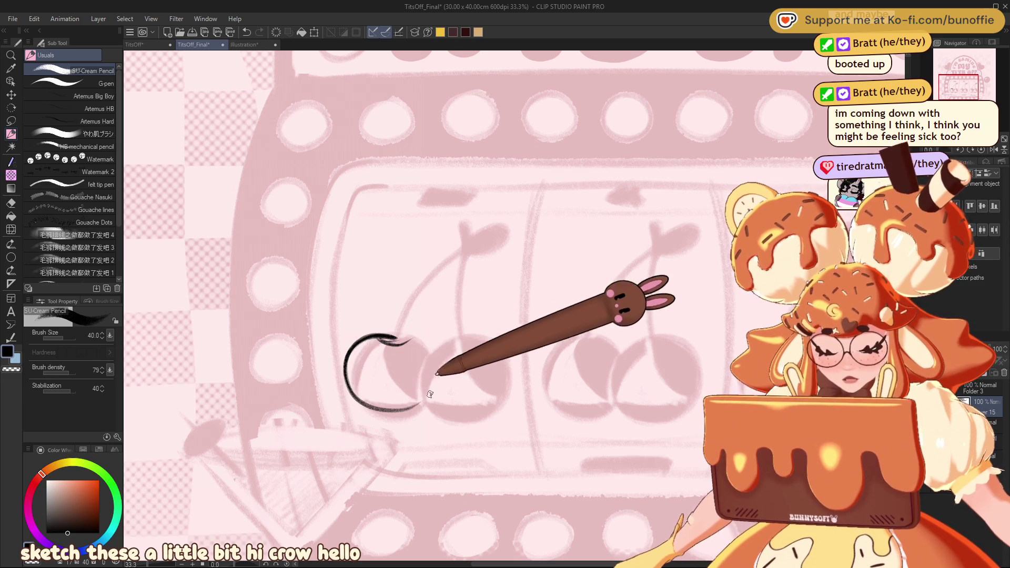
{"action": "mouse_move", "coordinate": [393, 338]}
{"action": "left_mouse_down"}
{"action": "mouse_move", "coordinate": [413, 339]}
{"action": "mouse_move", "coordinate": [485, 413]}
{"action": "left_mouse_up"}
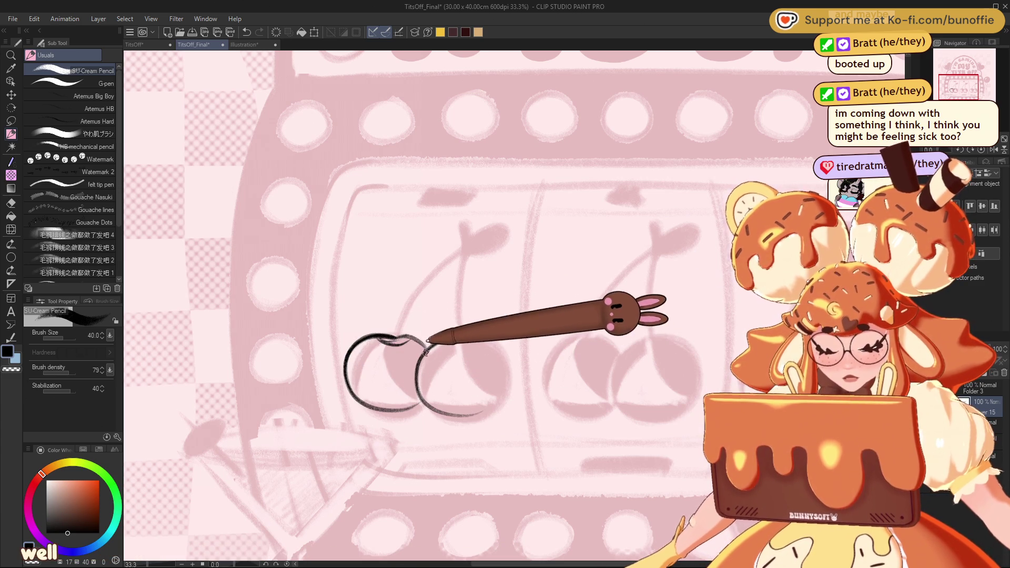
{"action": "mouse_move", "coordinate": [457, 337]}
{"action": "left_mouse_down"}
{"action": "mouse_move", "coordinate": [514, 372]}
{"action": "mouse_move", "coordinate": [485, 416]}
{"action": "left_mouse_up"}
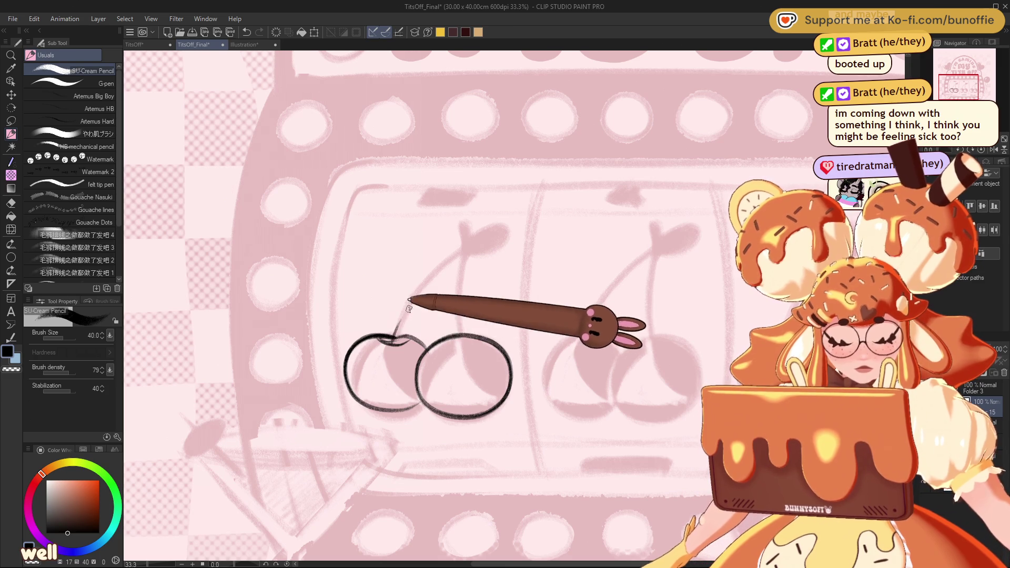
Draw two stems rising to the leaf and shade the leaf dark.
{"action": "left_click_drag", "start_coordinate": [394, 341], "coordinate": [457, 256]}
{"action": "mouse_move", "coordinate": [457, 334]}
{"action": "left_mouse_down"}
{"action": "mouse_move", "coordinate": [470, 251]}
{"action": "mouse_move", "coordinate": [460, 217]}
{"action": "left_mouse_up"}
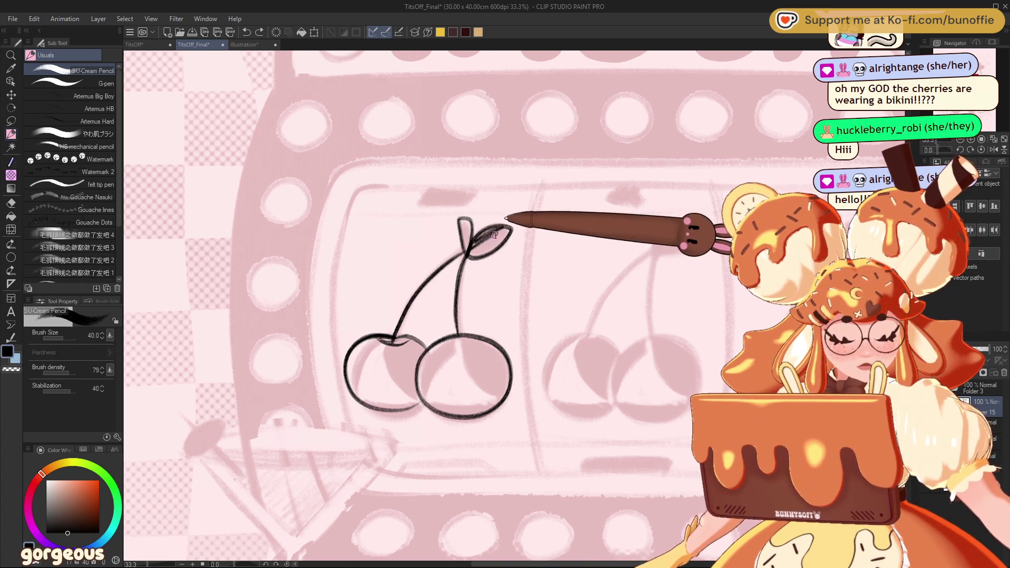
{"action": "left_click_drag", "start_coordinate": [480, 255], "coordinate": [503, 230]}
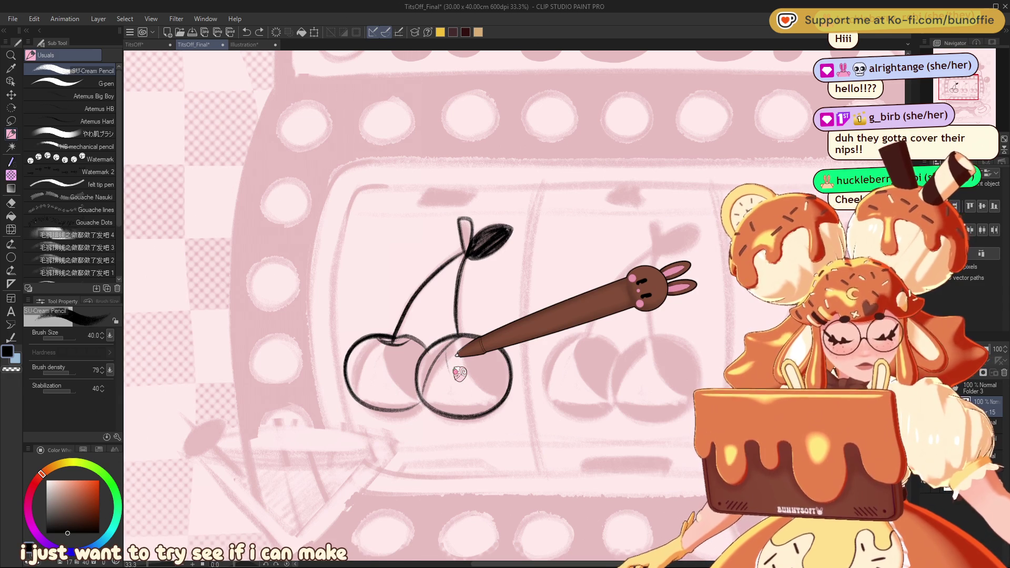
Undo the leaf, stems and right cherry, redraw the left cherry's arcs, and nudge them right and down.
{"action": "key", "text": "ctrl+z"}
{"action": "key", "text": "ctrl+z"}
{"action": "key", "text": "ctrl+z"}
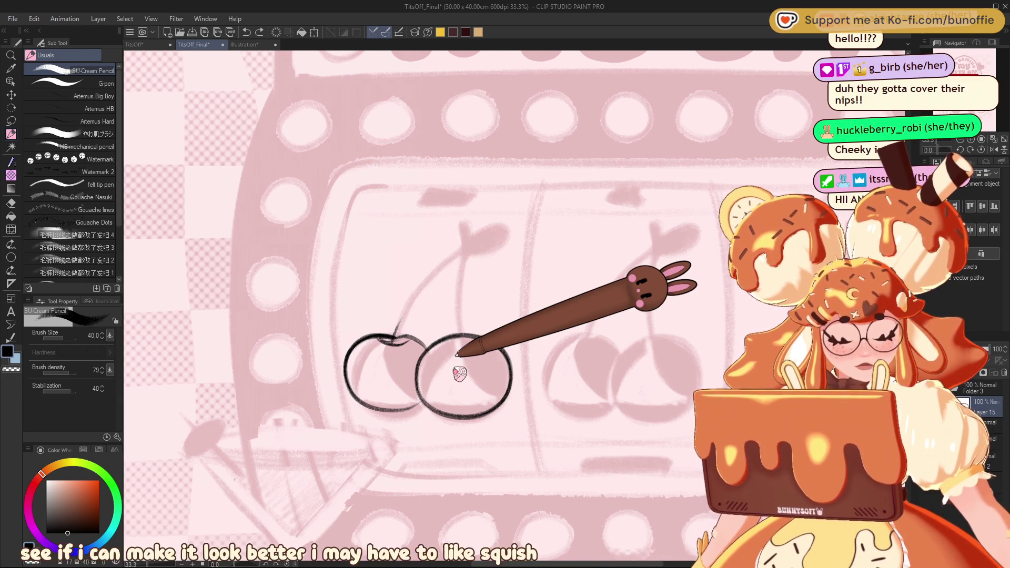
{"action": "mouse_move", "coordinate": [432, 335]}
{"action": "left_mouse_down"}
{"action": "mouse_move", "coordinate": [404, 348]}
{"action": "mouse_move", "coordinate": [435, 413]}
{"action": "left_mouse_up"}
{"action": "left_click_drag", "start_coordinate": [391, 374], "coordinate": [490, 375]}
{"action": "mouse_move", "coordinate": [400, 367]}
{"action": "left_mouse_down"}
{"action": "mouse_move", "coordinate": [441, 326]}
{"action": "mouse_move", "coordinate": [465, 408]}
{"action": "mouse_move", "coordinate": [408, 339]}
{"action": "left_mouse_up"}
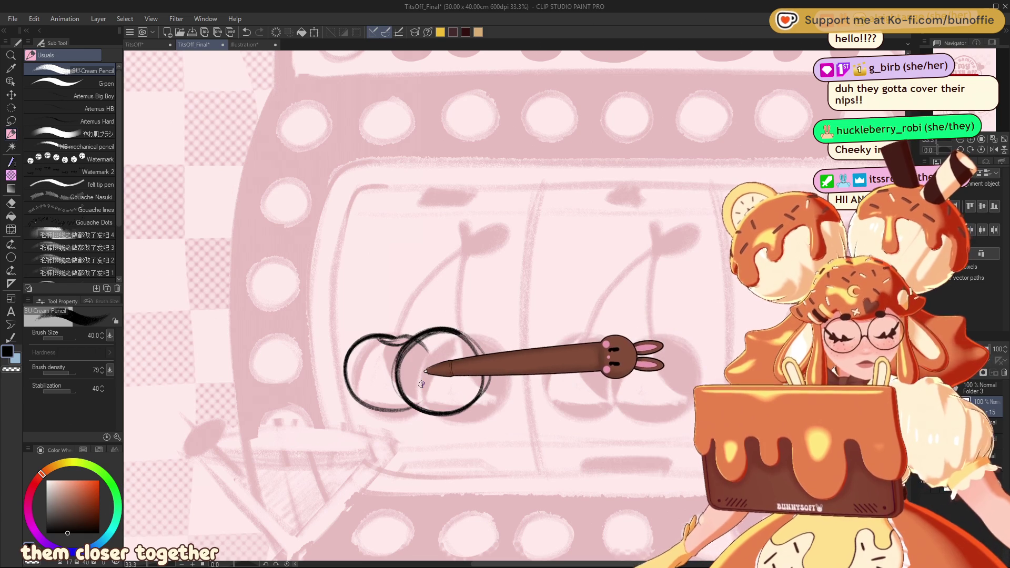
{"action": "key", "text": "ctrl+z"}
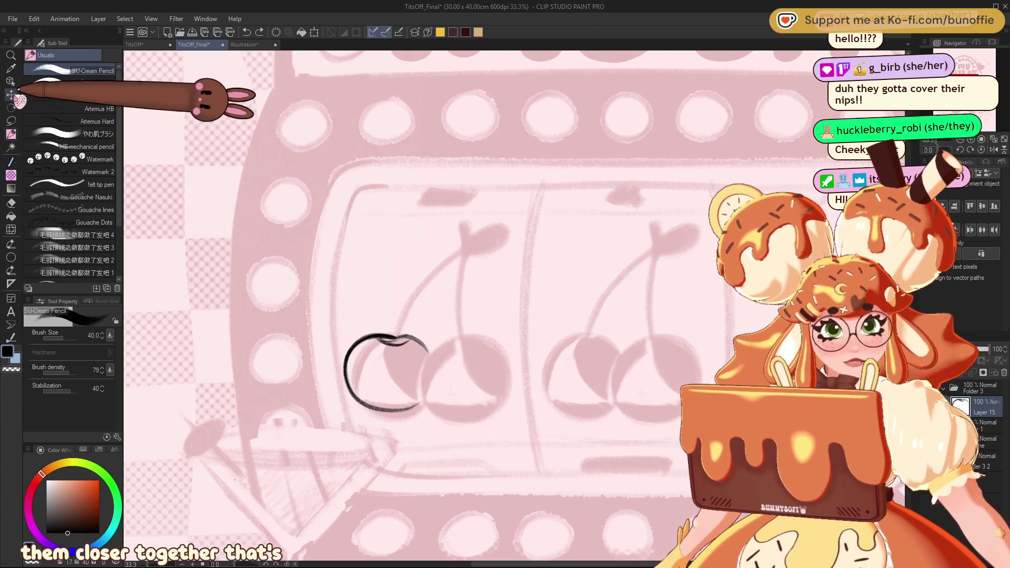
{"action": "left_click", "coordinate": [11, 94]}
{"action": "left_click_drag", "start_coordinate": [381, 358], "coordinate": [392, 362]}
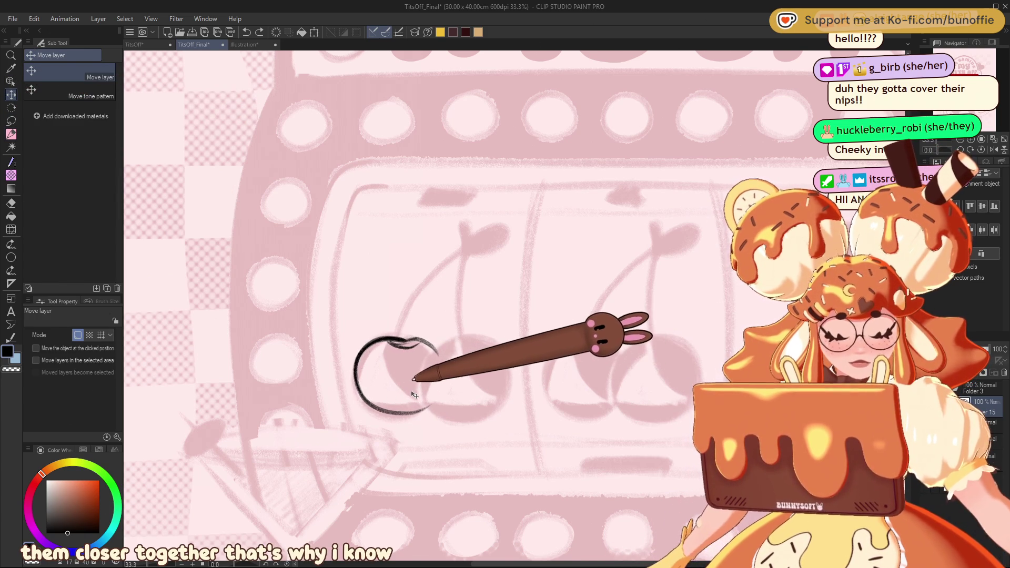
Redraw the right cherry overlapping the left and start hatching the left cherry black.
{"action": "left_click", "coordinate": [11, 135]}
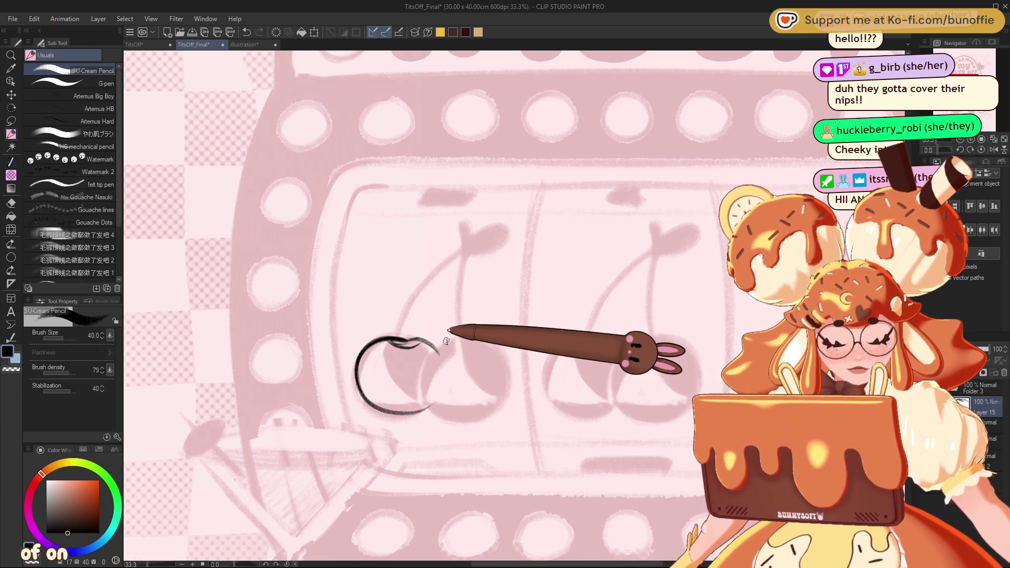
{"action": "mouse_move", "coordinate": [422, 349]}
{"action": "left_mouse_down"}
{"action": "mouse_move", "coordinate": [462, 395]}
{"action": "mouse_move", "coordinate": [459, 319]}
{"action": "mouse_move", "coordinate": [425, 396]}
{"action": "mouse_move", "coordinate": [478, 343]}
{"action": "mouse_move", "coordinate": [447, 403]}
{"action": "mouse_move", "coordinate": [404, 322]}
{"action": "left_mouse_up"}
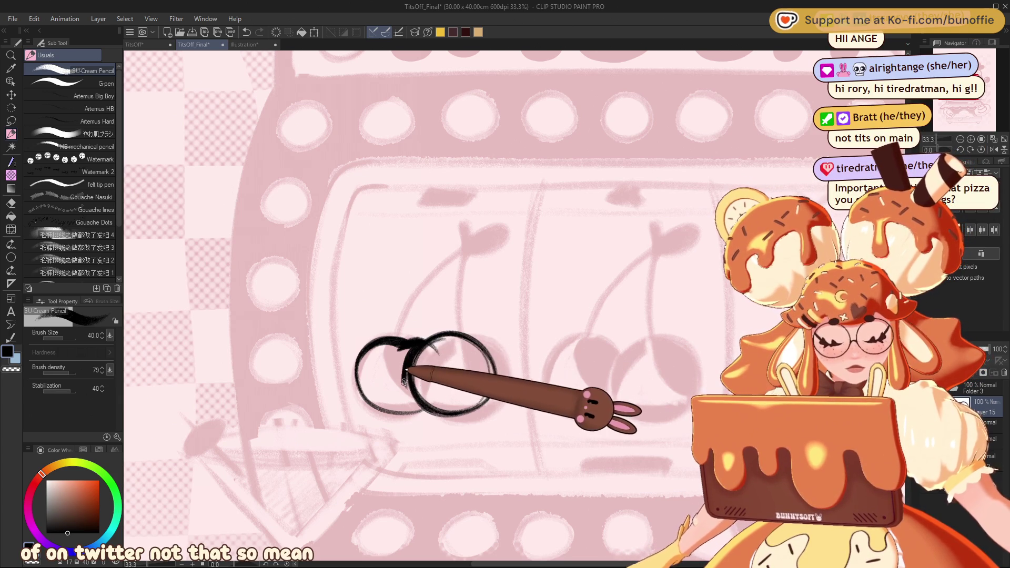
{"action": "left_click_drag", "start_coordinate": [404, 347], "coordinate": [401, 392]}
{"action": "mouse_move", "coordinate": [404, 348]}
{"action": "left_mouse_down"}
{"action": "mouse_move", "coordinate": [367, 365]}
{"action": "mouse_move", "coordinate": [362, 351]}
{"action": "mouse_move", "coordinate": [387, 344]}
{"action": "mouse_move", "coordinate": [361, 369]}
{"action": "mouse_move", "coordinate": [400, 376]}
{"action": "mouse_move", "coordinate": [371, 374]}
{"action": "mouse_move", "coordinate": [389, 380]}
{"action": "left_mouse_up"}
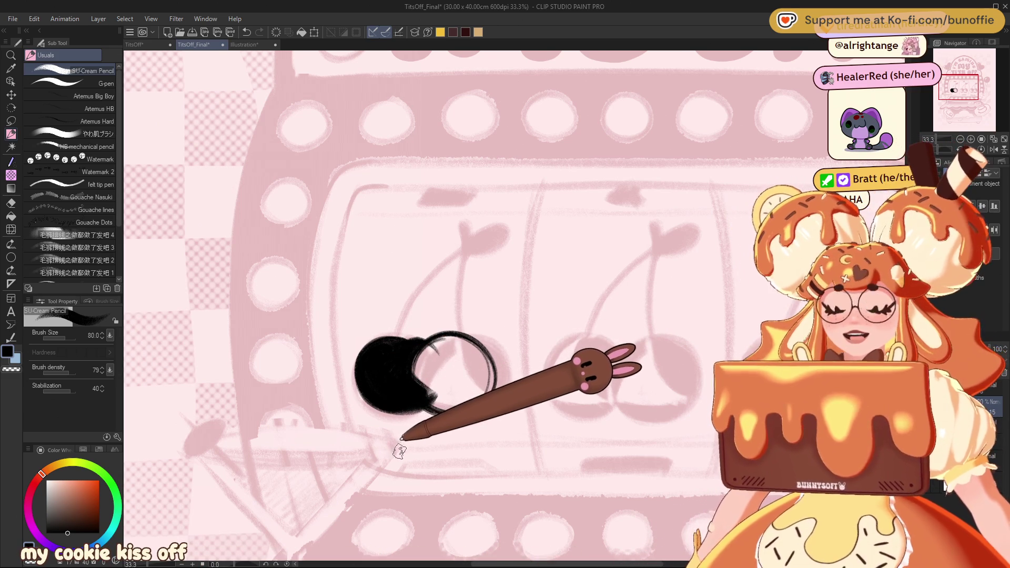
Fill the left cherry and the right cherry's white centre with black.
{"action": "mouse_move", "coordinate": [372, 386]}
{"action": "left_mouse_down"}
{"action": "mouse_move", "coordinate": [437, 350]}
{"action": "mouse_move", "coordinate": [421, 354]}
{"action": "mouse_move", "coordinate": [436, 398]}
{"action": "left_mouse_up"}
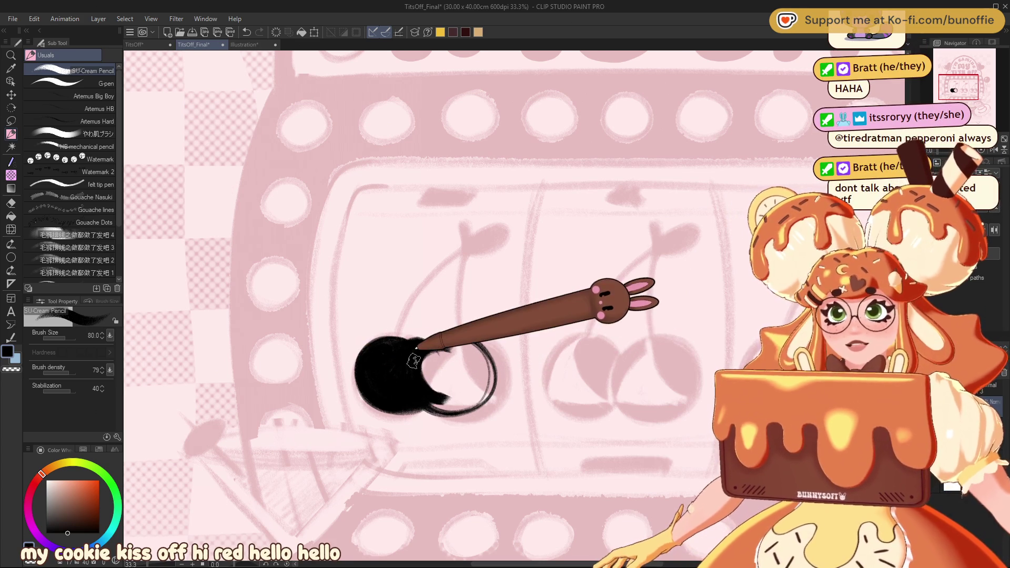
{"action": "mouse_move", "coordinate": [421, 356]}
{"action": "left_mouse_down"}
{"action": "mouse_move", "coordinate": [466, 349]}
{"action": "mouse_move", "coordinate": [483, 375]}
{"action": "left_mouse_up"}
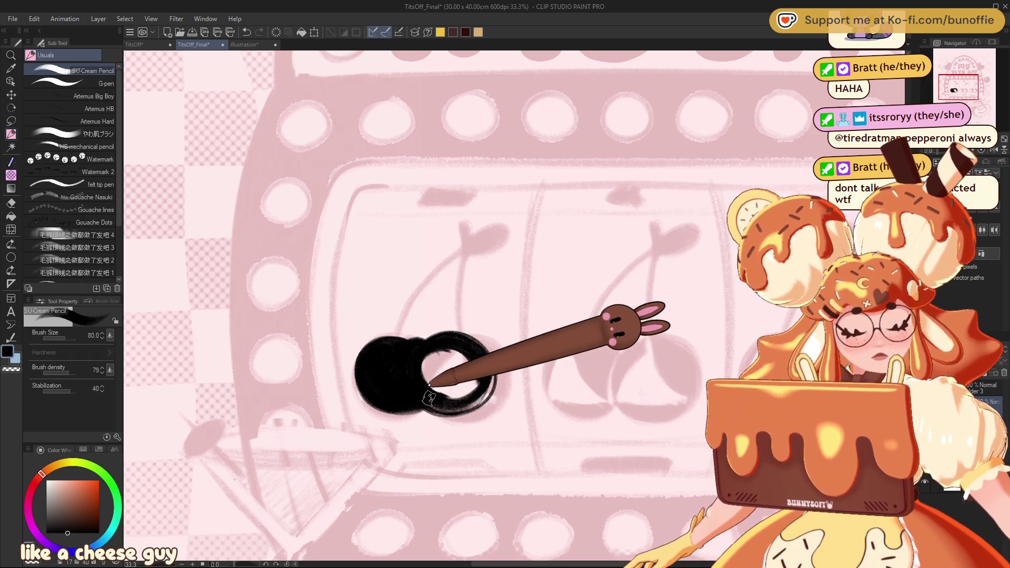
{"action": "left_click_drag", "start_coordinate": [459, 355], "coordinate": [462, 362]}
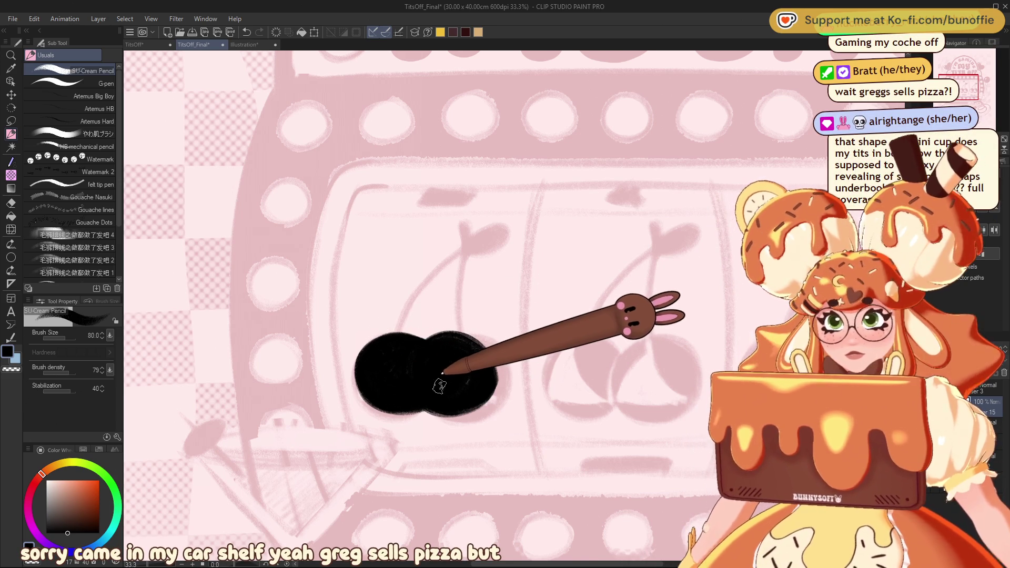
At brush size 25, draw a light seam between the cherries and two curved highlight lines.
{"action": "key", "text": "bracketleft"}
{"action": "key", "text": "bracketleft"}
{"action": "key", "text": "bracketleft"}
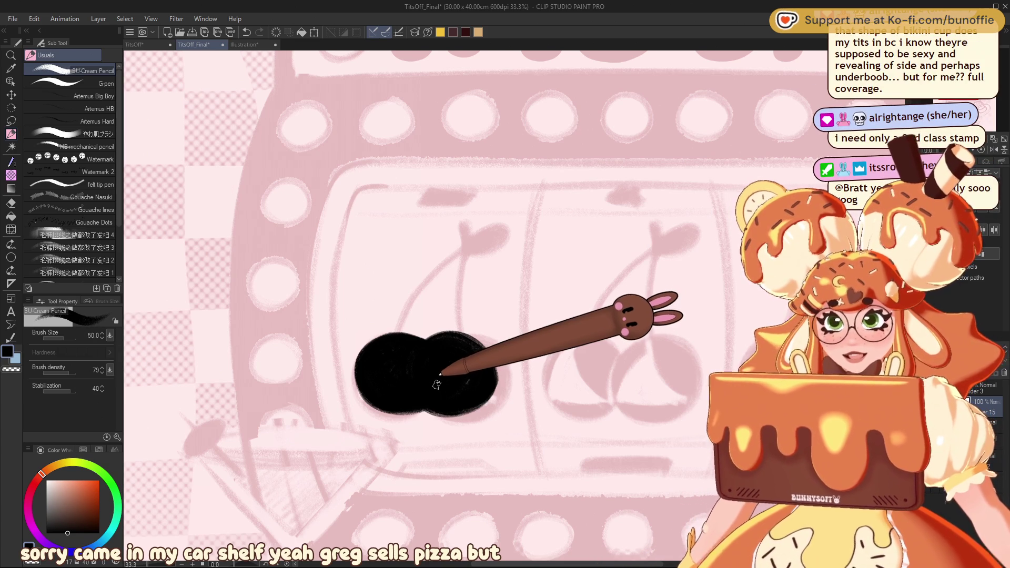
{"action": "key", "text": "bracketleft"}
{"action": "key", "text": "bracketleft"}
{"action": "key", "text": "bracketleft"}
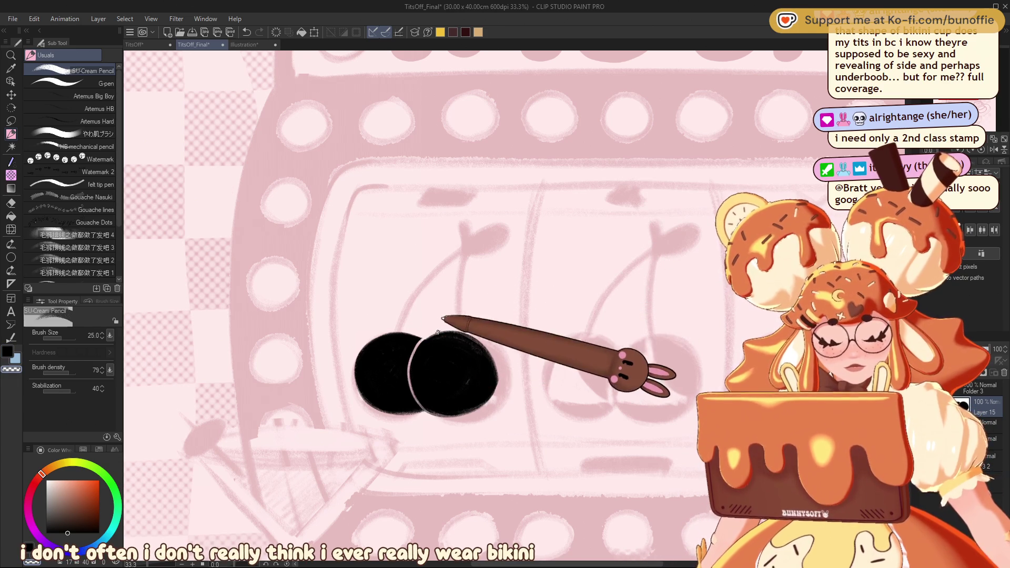
{"action": "left_click_drag", "start_coordinate": [428, 336], "coordinate": [415, 410]}
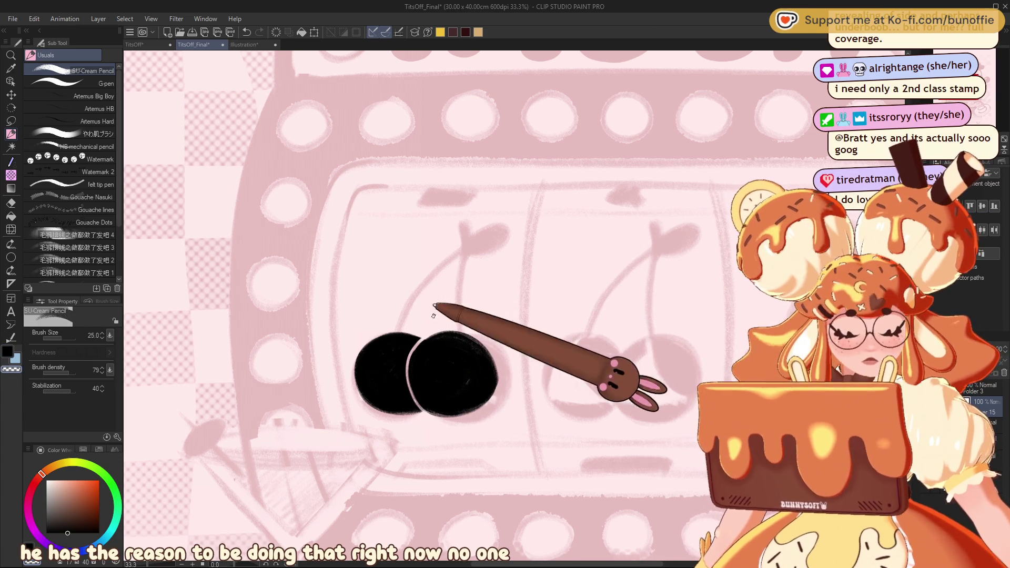
{"action": "mouse_move", "coordinate": [433, 341]}
{"action": "left_mouse_down"}
{"action": "mouse_move", "coordinate": [428, 361]}
{"action": "mouse_move", "coordinate": [465, 394]}
{"action": "left_mouse_up"}
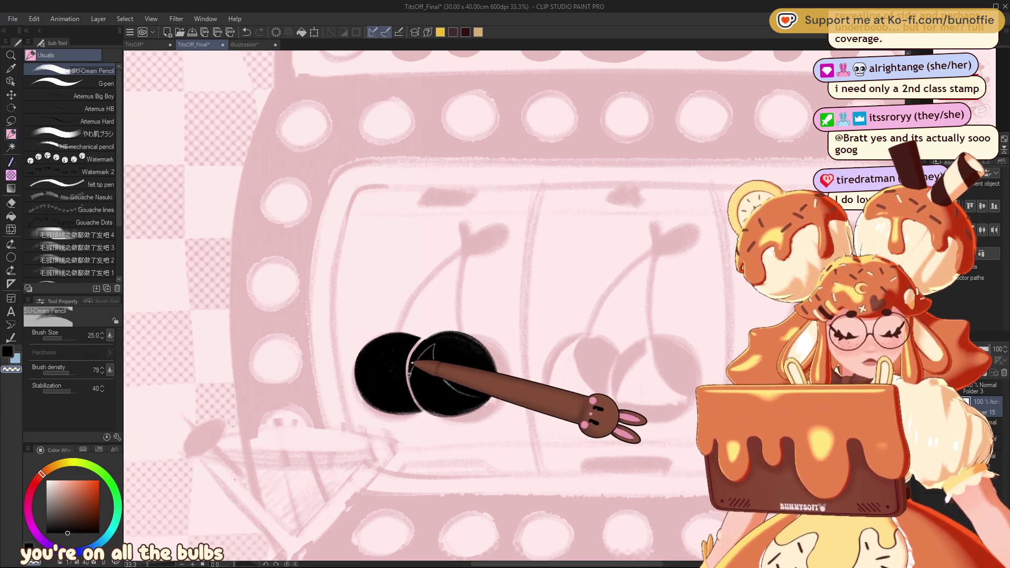
{"action": "left_click_drag", "start_coordinate": [415, 379], "coordinate": [467, 392]}
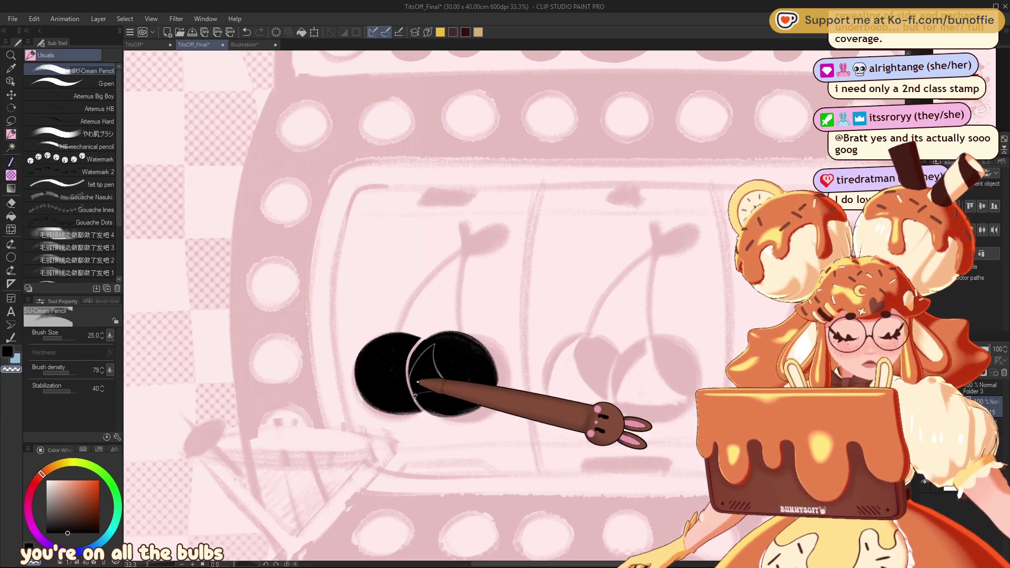
Replace the curved highlights with a triangular highlight in the right cherry, then return to black at size 50.
{"action": "key", "text": "ctrl+z"}
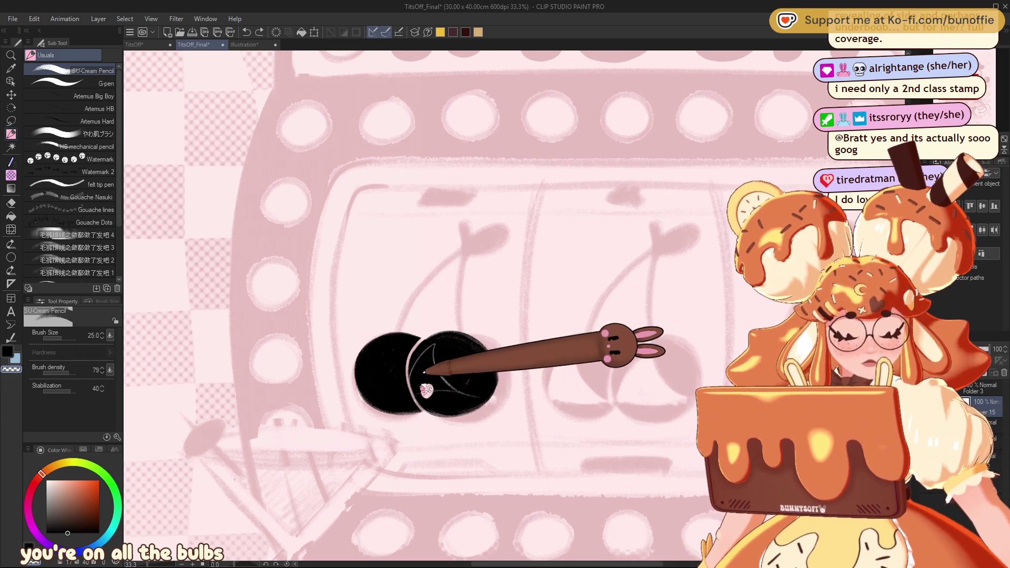
{"action": "key", "text": "ctrl+z"}
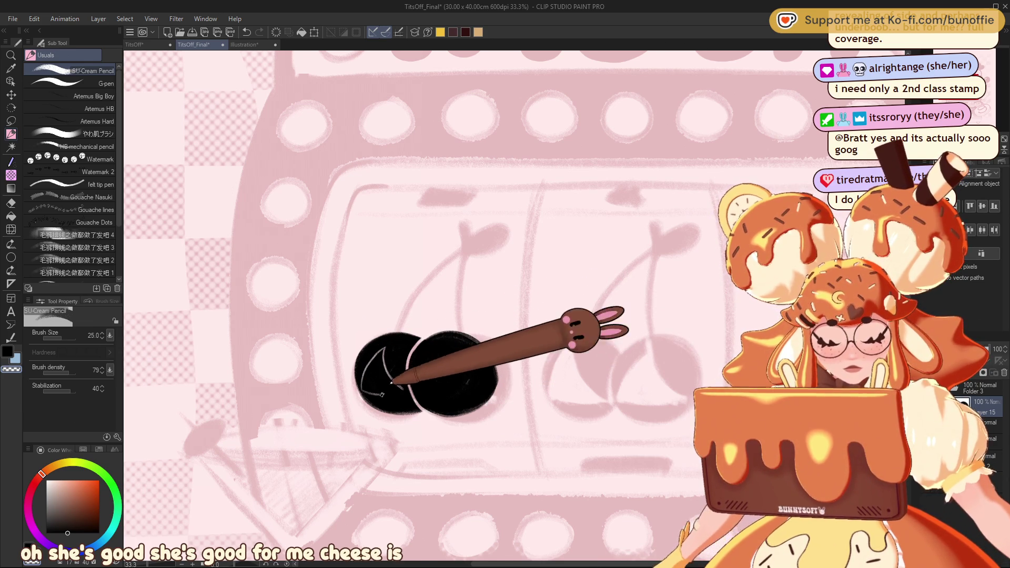
{"action": "mouse_move", "coordinate": [441, 345]}
{"action": "left_mouse_down"}
{"action": "mouse_move", "coordinate": [410, 373]}
{"action": "mouse_move", "coordinate": [415, 390]}
{"action": "mouse_move", "coordinate": [458, 395]}
{"action": "left_mouse_up"}
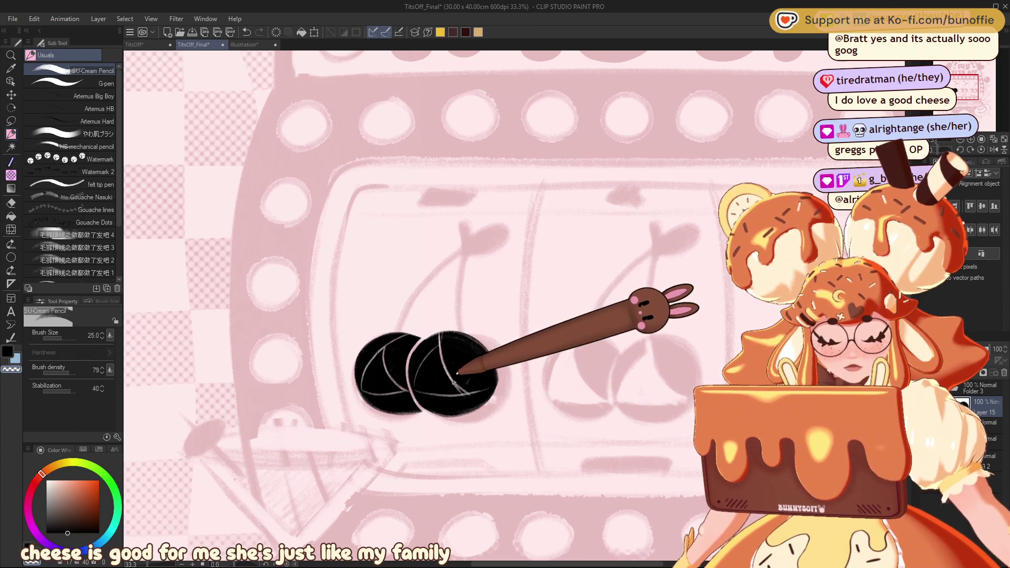
{"action": "key", "text": "x"}
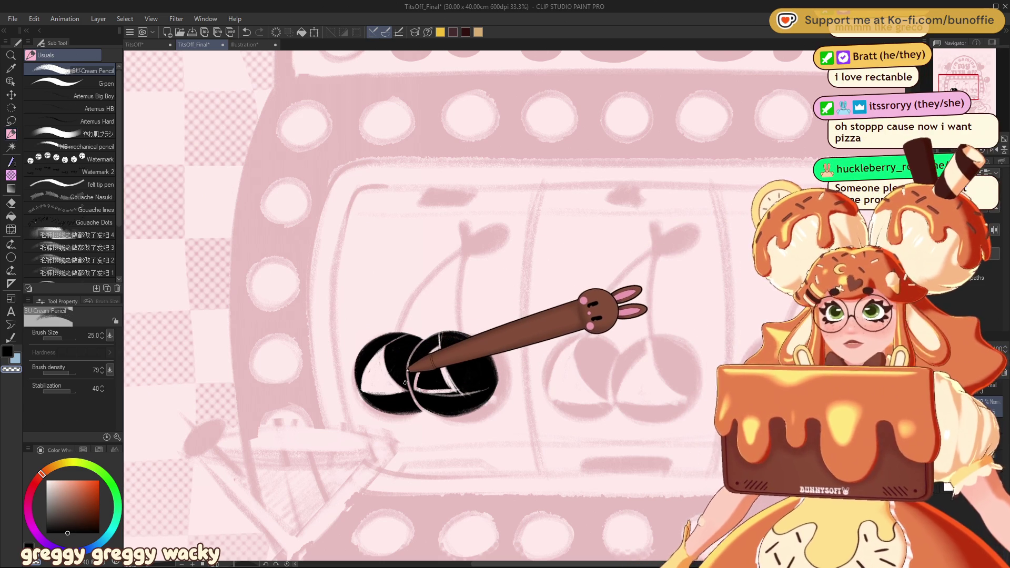
{"action": "key", "text": "bracketright"}
{"action": "key", "text": "bracketright"}
{"action": "key", "text": "bracketright"}
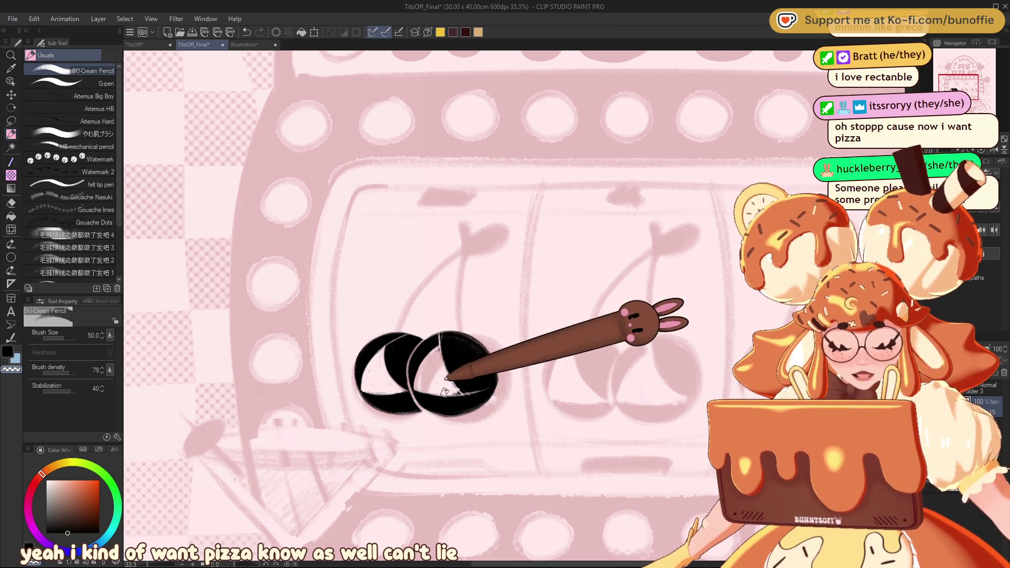
Paint over the cherries' stray highlight lines in black.
{"action": "scroll", "coordinate": [316, 305], "scroll_direction": "left", "scroll_amount": 5}
{"action": "mouse_move", "coordinate": [953, 90]}
{"action": "left_mouse_down"}
{"action": "mouse_move", "coordinate": [962, 85]}
{"action": "mouse_move", "coordinate": [953, 89]}
{"action": "left_mouse_up"}
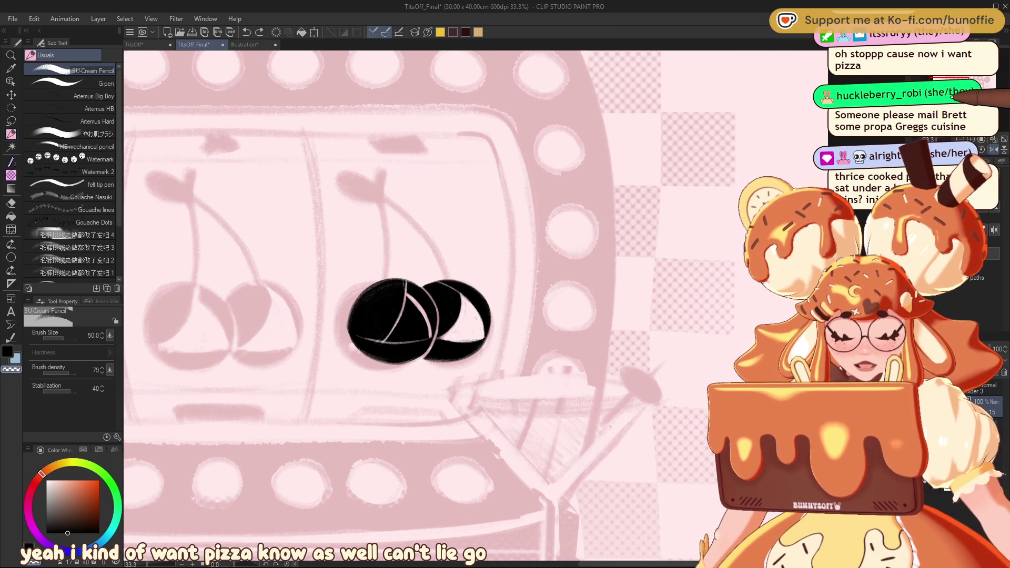
{"action": "mouse_move", "coordinate": [457, 334]}
{"action": "left_mouse_down"}
{"action": "mouse_move", "coordinate": [476, 316]}
{"action": "mouse_move", "coordinate": [450, 337]}
{"action": "left_mouse_up"}
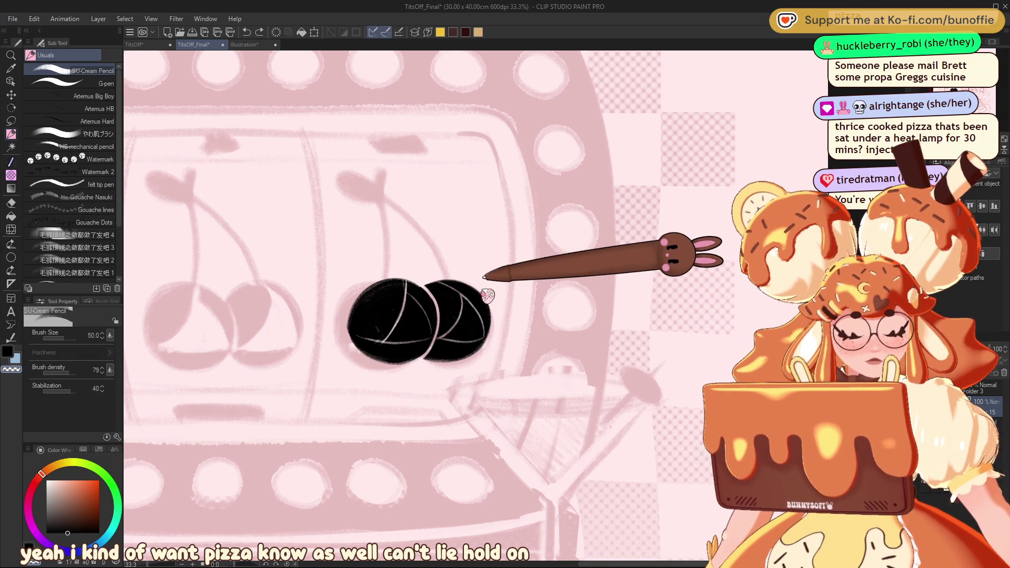
{"action": "left_click_drag", "start_coordinate": [405, 282], "coordinate": [383, 342]}
{"action": "left_click_drag", "start_coordinate": [466, 284], "coordinate": [440, 297]}
{"action": "left_click_drag", "start_coordinate": [363, 342], "coordinate": [429, 341]}
{"action": "left_click_drag", "start_coordinate": [376, 295], "coordinate": [431, 341]}
{"action": "left_click_drag", "start_coordinate": [440, 339], "coordinate": [483, 340]}
{"action": "left_click_drag", "start_coordinate": [442, 295], "coordinate": [463, 336]}
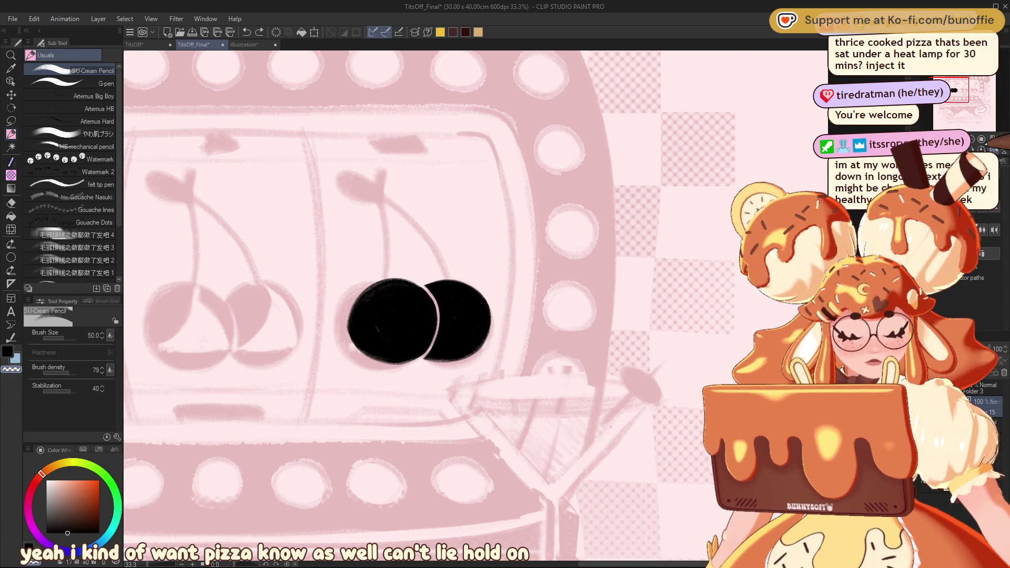
Mirror the canvas and add thin light rims along the left and right cherries' edges.
{"action": "key", "text": "h"}
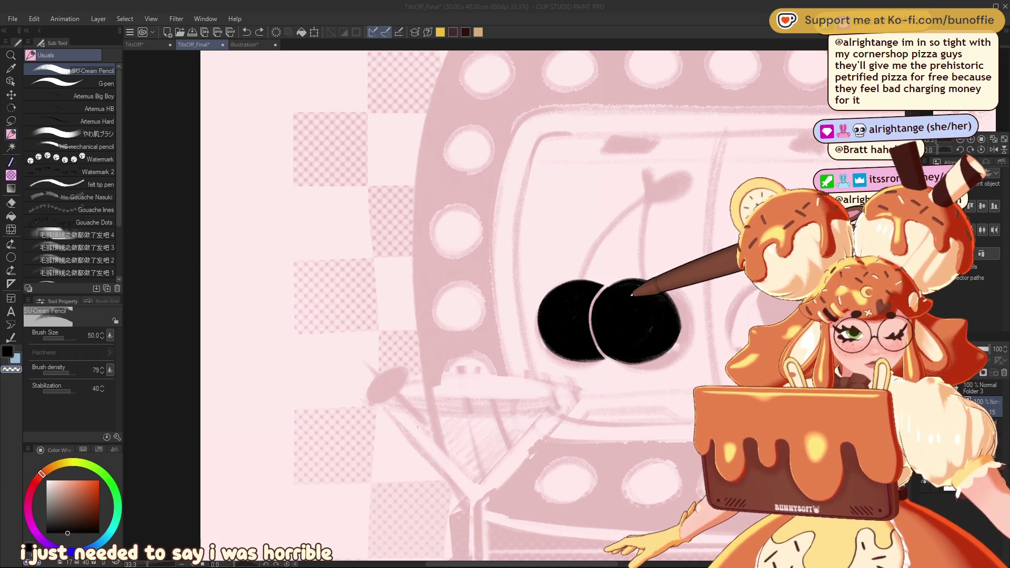
{"action": "left_click", "coordinate": [642, 299]}
{"action": "mouse_move", "coordinate": [556, 284]}
{"action": "left_mouse_down"}
{"action": "mouse_move", "coordinate": [563, 331]}
{"action": "mouse_move", "coordinate": [582, 346]}
{"action": "left_mouse_up"}
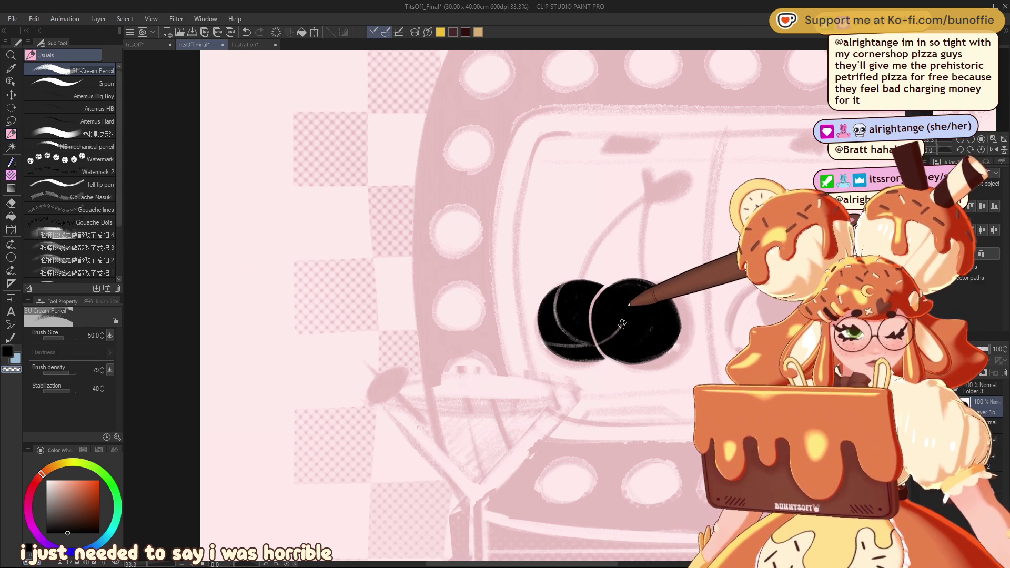
{"action": "left_click_drag", "start_coordinate": [670, 337], "coordinate": [600, 344]}
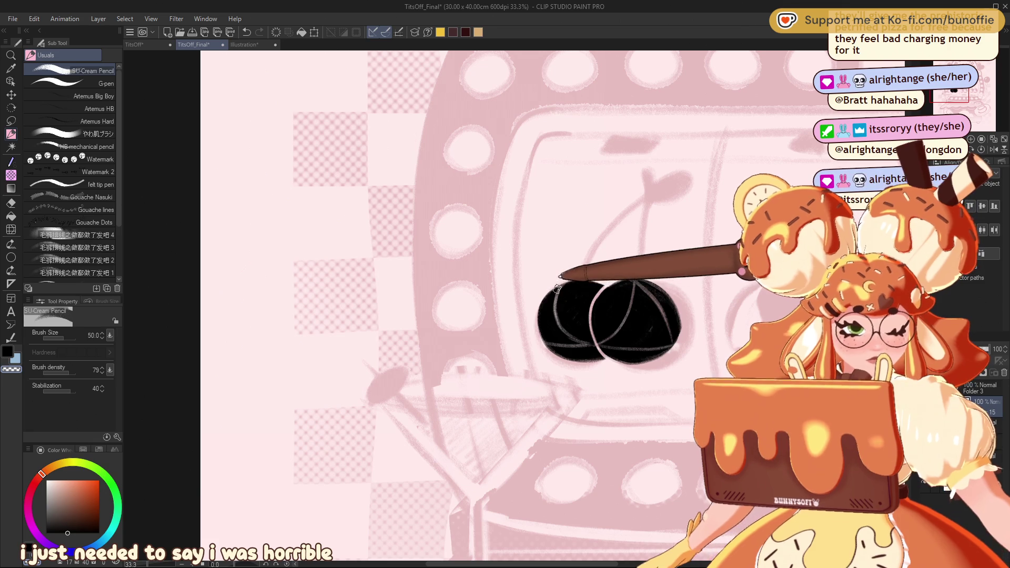
{"action": "left_click_drag", "start_coordinate": [560, 287], "coordinate": [558, 341]}
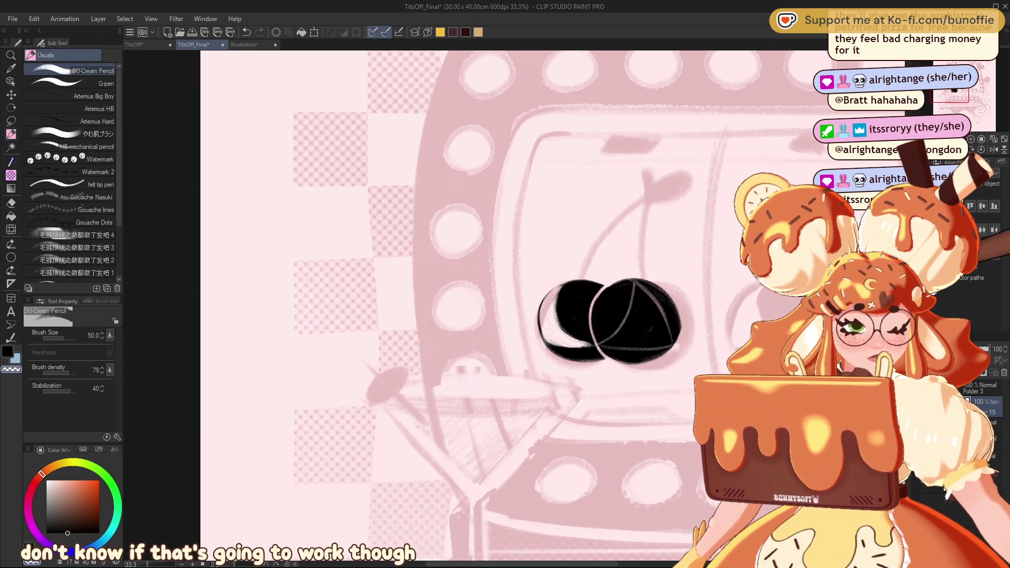
{"action": "mouse_move", "coordinate": [610, 321]}
{"action": "left_mouse_down"}
{"action": "mouse_move", "coordinate": [405, 338]}
{"action": "mouse_move", "coordinate": [410, 331]}
{"action": "mouse_move", "coordinate": [372, 337]}
{"action": "mouse_move", "coordinate": [371, 348]}
{"action": "left_mouse_up"}
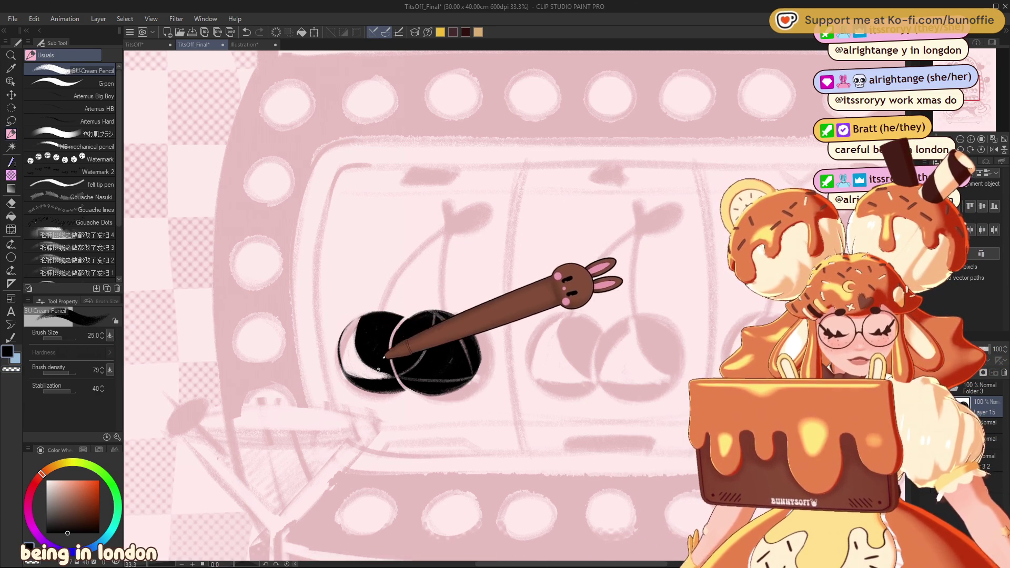
Darken the left cherry, add a light highlight stroke, trim the right cherry's highlight, and set brush size 40.
{"action": "left_click_drag", "start_coordinate": [357, 348], "coordinate": [368, 363]}
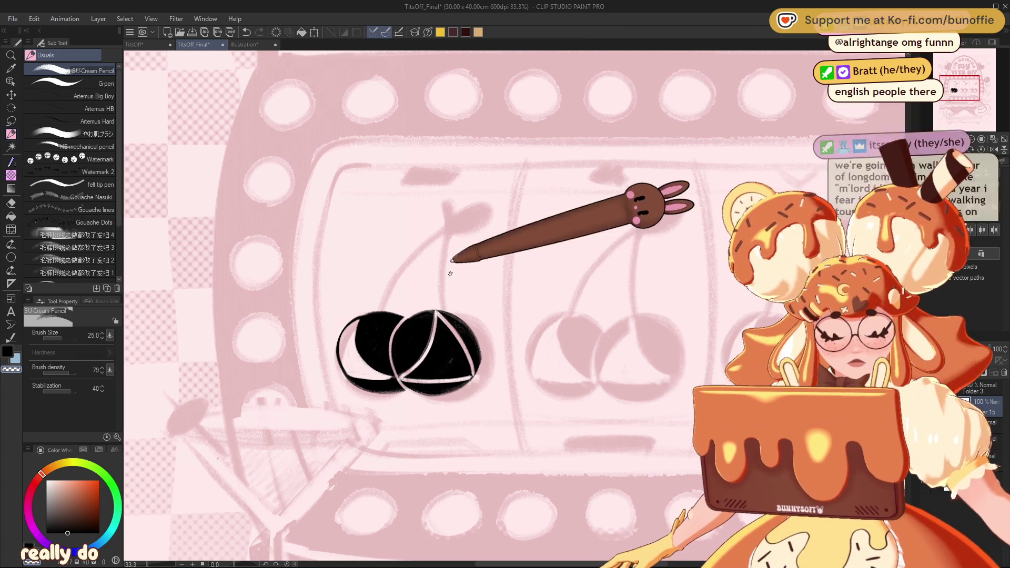
{"action": "left_click_drag", "start_coordinate": [436, 315], "coordinate": [440, 340]}
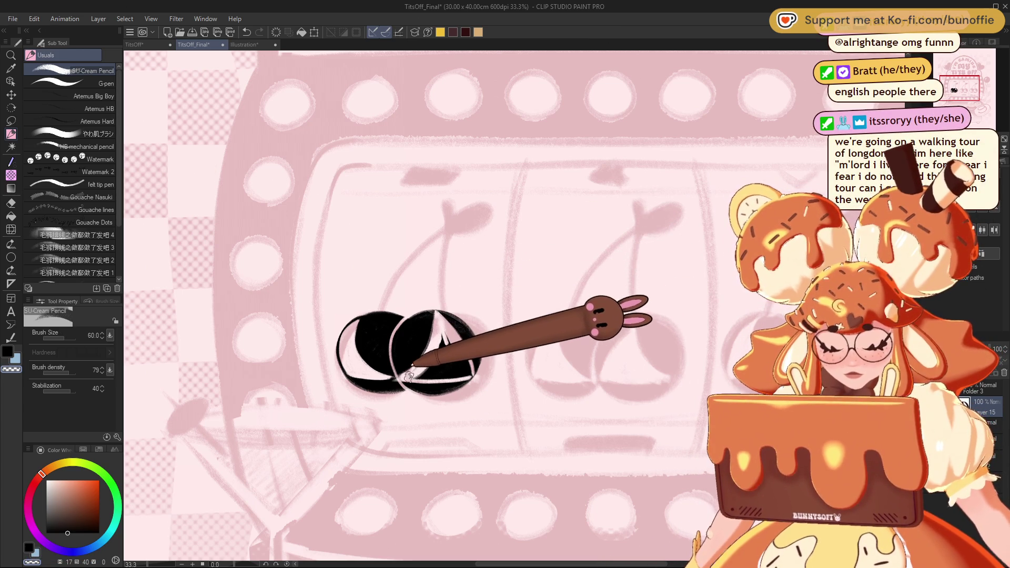
{"action": "left_click_drag", "start_coordinate": [425, 374], "coordinate": [428, 370]}
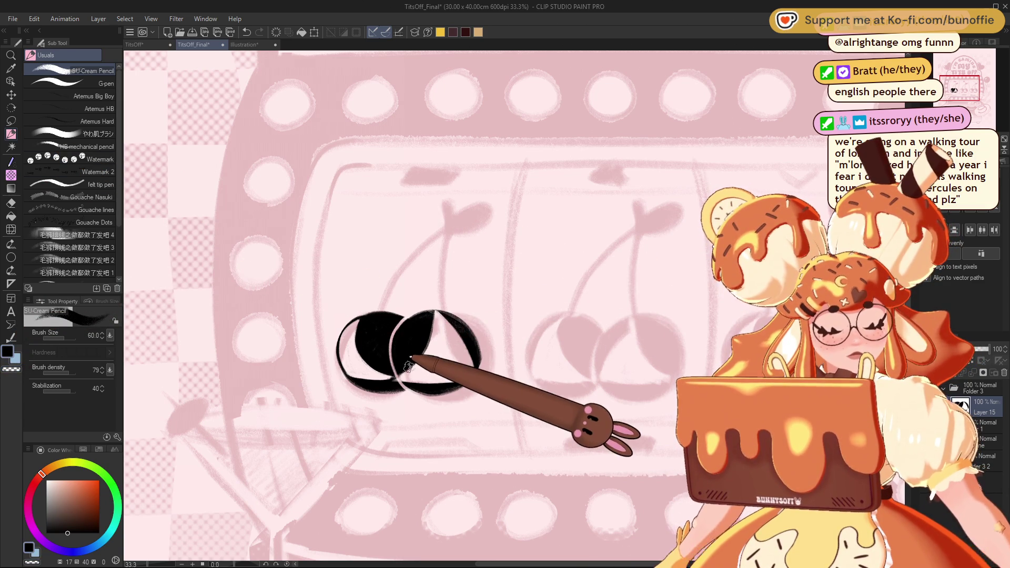
{"action": "key", "text": "bracketleft"}
{"action": "key", "text": "bracketleft"}
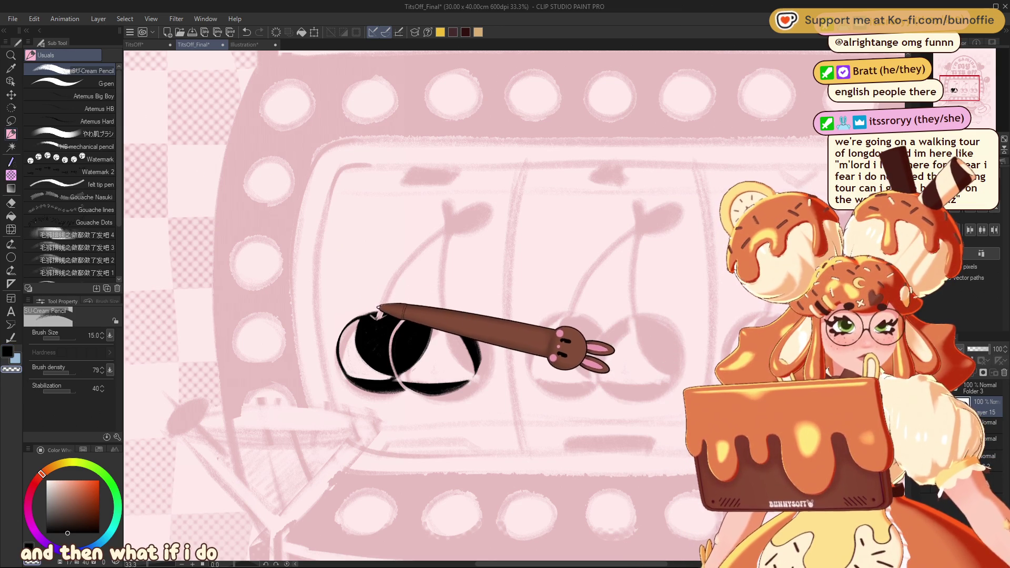
Draw doubled curved stems from each cherry up to a junction topped by a small leaf loop.
{"action": "left_click_drag", "start_coordinate": [377, 316], "coordinate": [445, 216]}
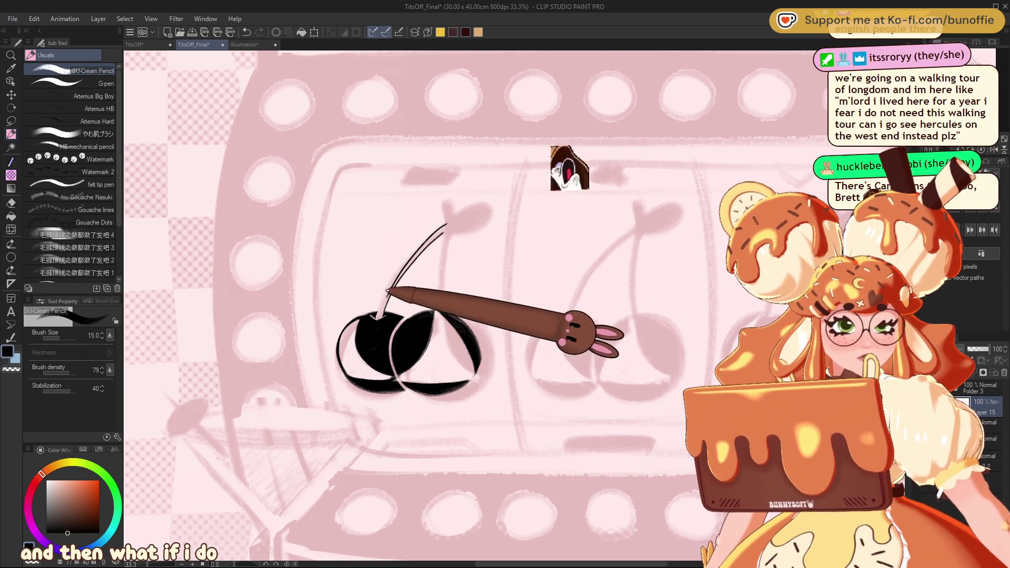
{"action": "left_click_drag", "start_coordinate": [389, 303], "coordinate": [448, 221]}
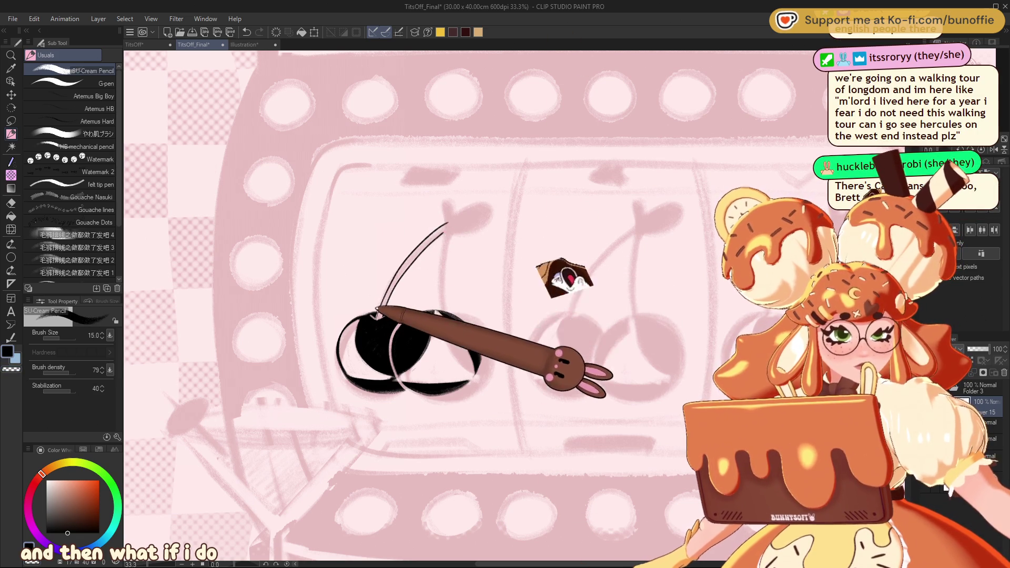
{"action": "left_click_drag", "start_coordinate": [373, 305], "coordinate": [447, 220]}
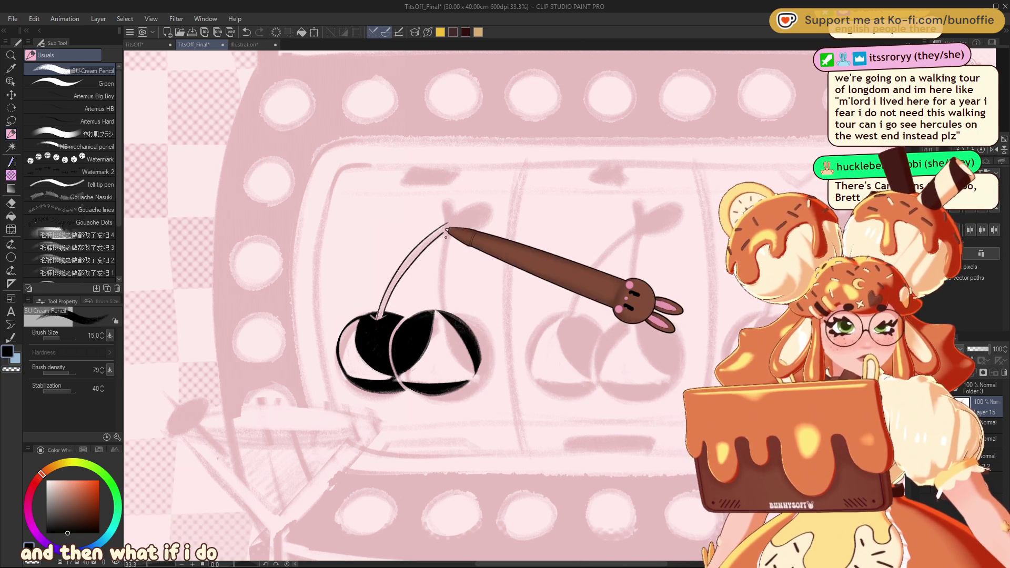
{"action": "left_click_drag", "start_coordinate": [439, 309], "coordinate": [448, 231]}
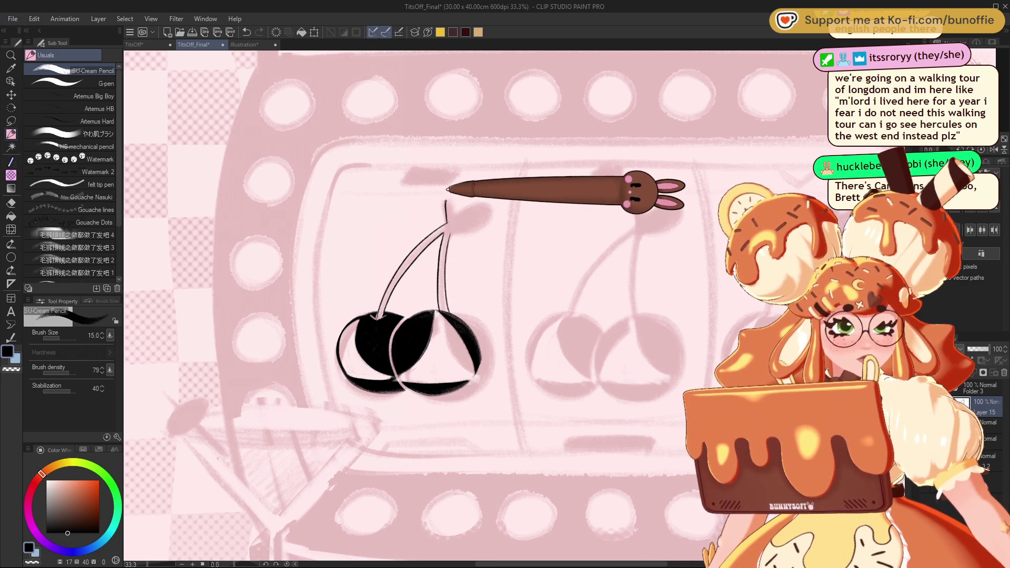
{"action": "mouse_move", "coordinate": [448, 227]}
{"action": "left_mouse_down"}
{"action": "mouse_move", "coordinate": [485, 214]}
{"action": "mouse_move", "coordinate": [461, 209]}
{"action": "left_mouse_up"}
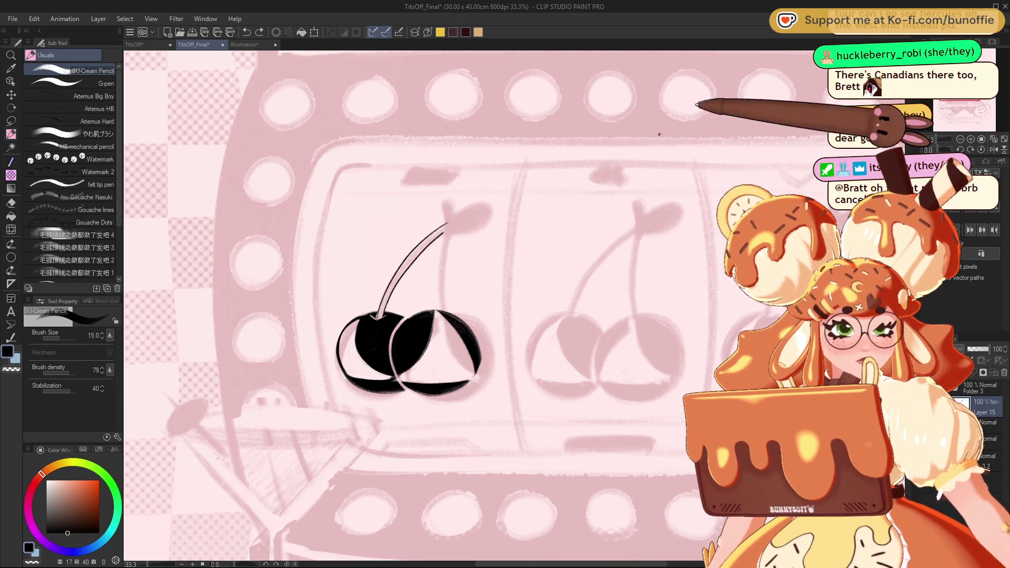
{"action": "left_click_drag", "start_coordinate": [446, 233], "coordinate": [418, 313]}
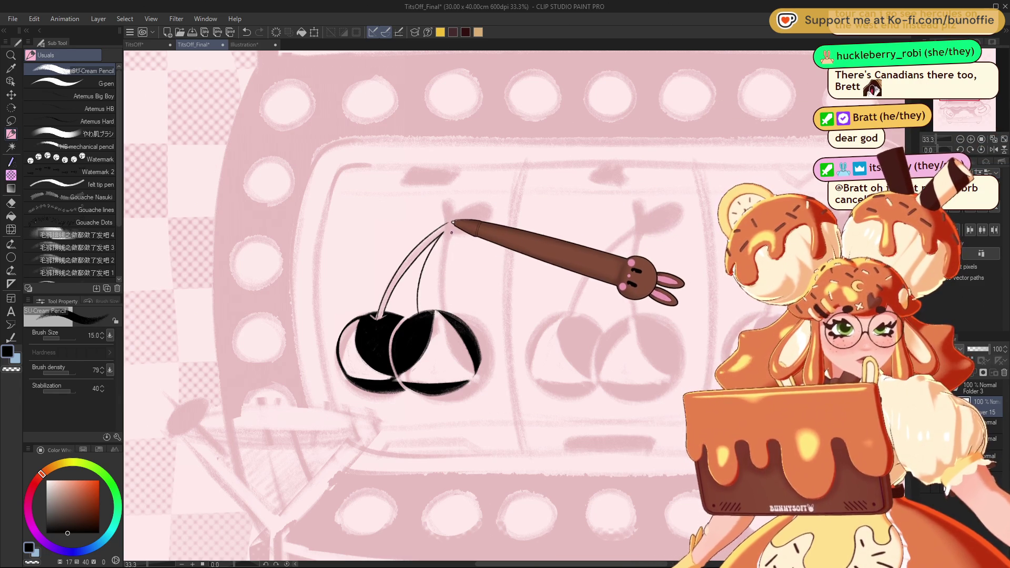
{"action": "mouse_move", "coordinate": [452, 225]}
{"action": "left_mouse_down"}
{"action": "mouse_move", "coordinate": [425, 310]}
{"action": "mouse_move", "coordinate": [458, 200]}
{"action": "mouse_move", "coordinate": [453, 218]}
{"action": "mouse_move", "coordinate": [485, 207]}
{"action": "mouse_move", "coordinate": [463, 199]}
{"action": "mouse_move", "coordinate": [497, 216]}
{"action": "left_mouse_up"}
Zoom out and fill the gaps along both cherries' edges with black.
{"action": "key", "text": "ctrl+minus"}
{"action": "key", "text": "ctrl+minus"}
{"action": "key", "text": "ctrl+minus"}
{"action": "key", "text": "ctrl+minus"}
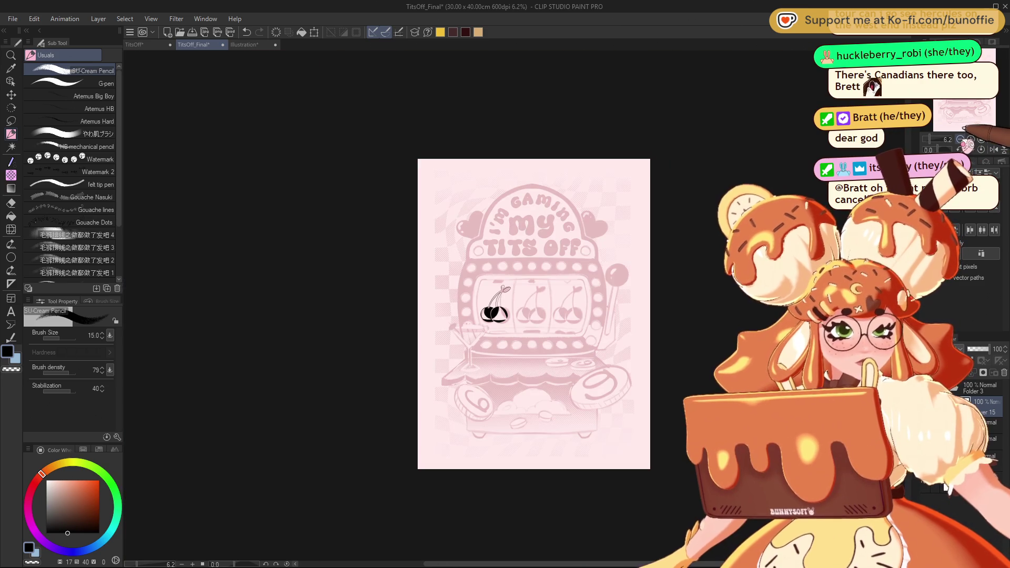
{"action": "scroll", "coordinate": [515, 305], "scroll_direction": "up", "scroll_amount": 4}
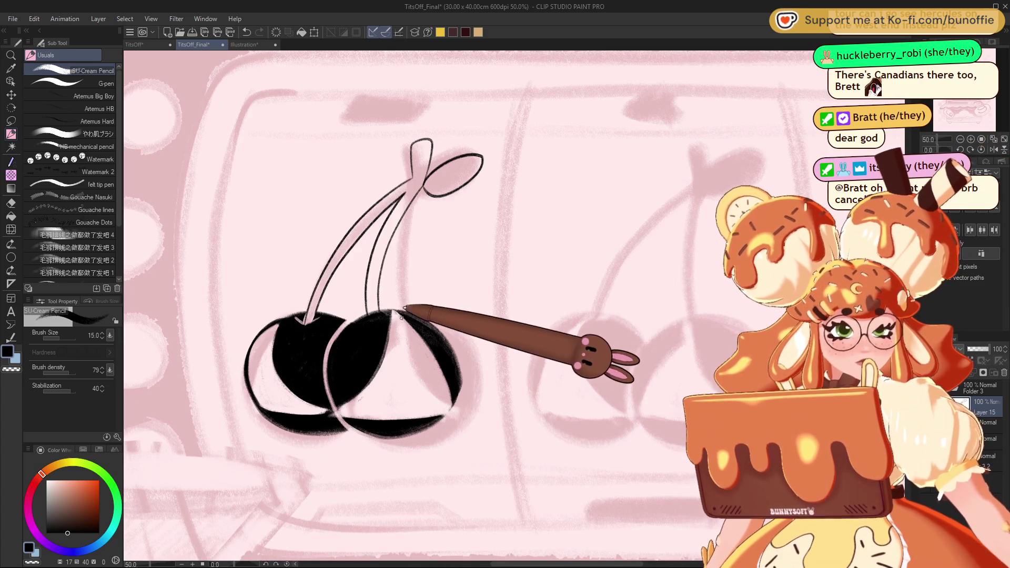
{"action": "left_click_drag", "start_coordinate": [413, 316], "coordinate": [450, 404]}
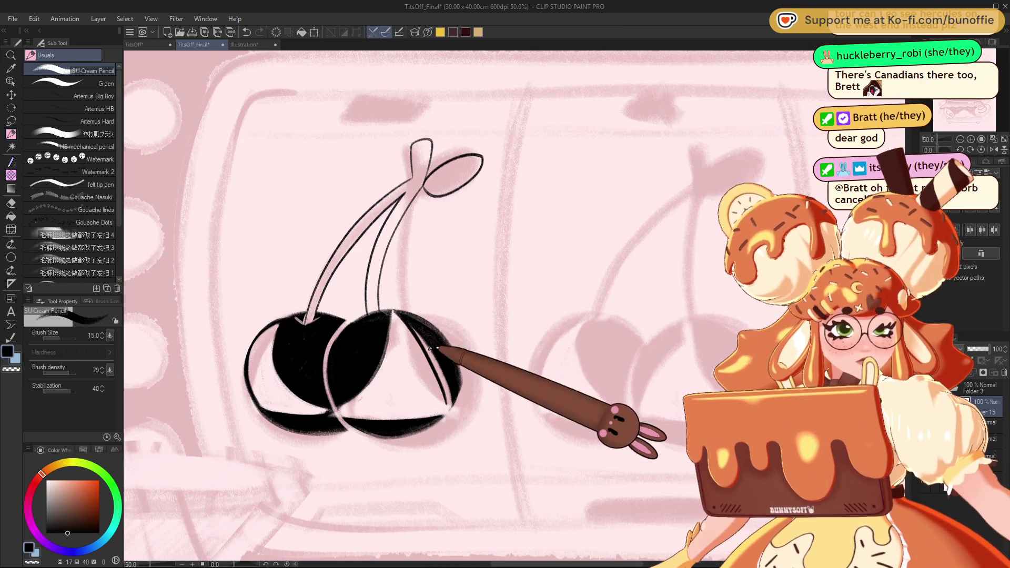
{"action": "mouse_move", "coordinate": [410, 327]}
{"action": "left_mouse_down"}
{"action": "mouse_move", "coordinate": [452, 392]}
{"action": "mouse_move", "coordinate": [442, 392]}
{"action": "mouse_move", "coordinate": [439, 365]}
{"action": "mouse_move", "coordinate": [456, 383]}
{"action": "mouse_move", "coordinate": [441, 417]}
{"action": "left_mouse_up"}
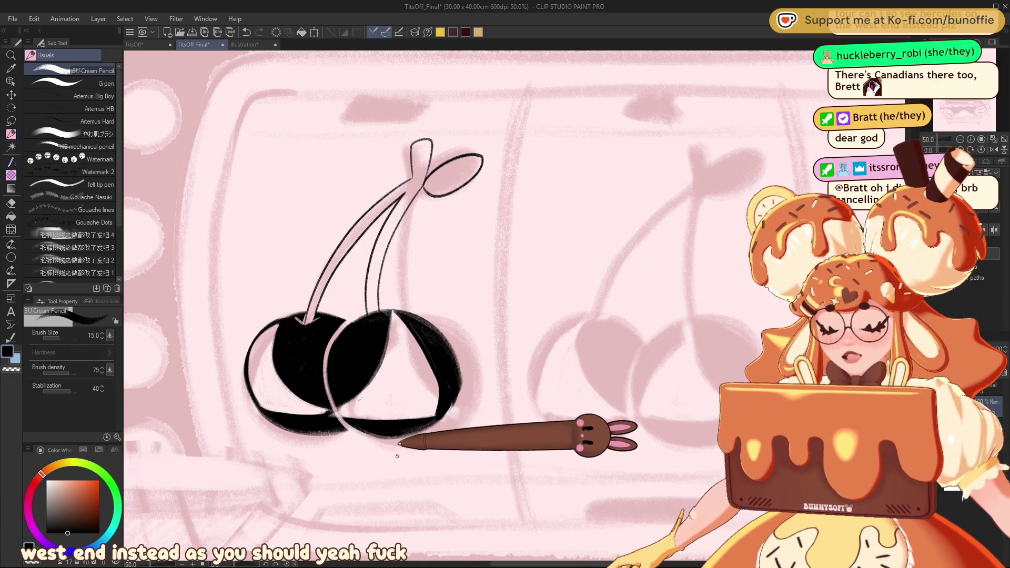
{"action": "mouse_move", "coordinate": [253, 376]}
{"action": "left_mouse_down"}
{"action": "mouse_move", "coordinate": [248, 337]}
{"action": "mouse_move", "coordinate": [275, 338]}
{"action": "mouse_move", "coordinate": [275, 326]}
{"action": "mouse_move", "coordinate": [289, 337]}
{"action": "mouse_move", "coordinate": [245, 368]}
{"action": "mouse_move", "coordinate": [279, 342]}
{"action": "mouse_move", "coordinate": [252, 345]}
{"action": "mouse_move", "coordinate": [267, 400]}
{"action": "mouse_move", "coordinate": [274, 358]}
{"action": "mouse_move", "coordinate": [266, 399]}
{"action": "mouse_move", "coordinate": [251, 391]}
{"action": "mouse_move", "coordinate": [261, 382]}
{"action": "mouse_move", "coordinate": [274, 390]}
{"action": "mouse_move", "coordinate": [271, 363]}
{"action": "mouse_move", "coordinate": [278, 385]}
{"action": "left_mouse_up"}
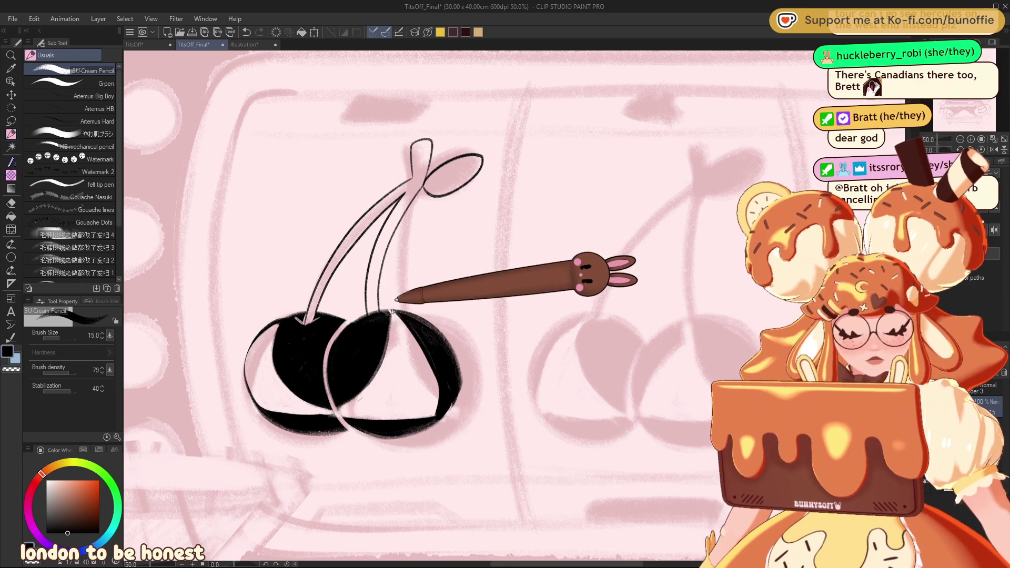
{"action": "mouse_move", "coordinate": [401, 316]}
{"action": "left_mouse_down"}
{"action": "mouse_move", "coordinate": [421, 338]}
{"action": "mouse_move", "coordinate": [434, 407]}
{"action": "left_mouse_up"}
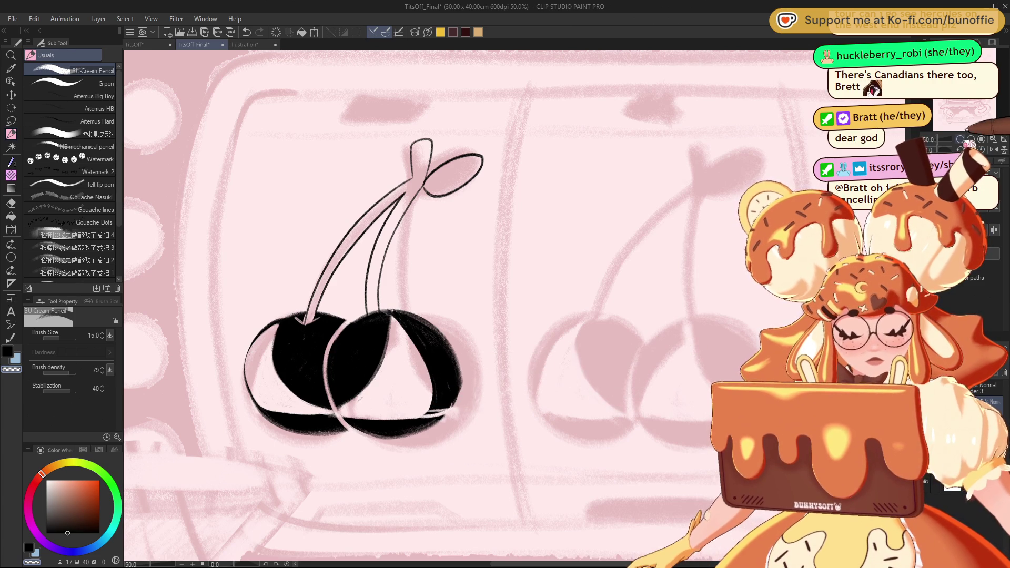
Switch back to black, draw two strands hanging from the bow, and zoom out.
{"action": "scroll", "coordinate": [514, 305], "scroll_direction": "down", "scroll_amount": 8}
{"action": "scroll", "coordinate": [514, 308], "scroll_direction": "up", "scroll_amount": 8}
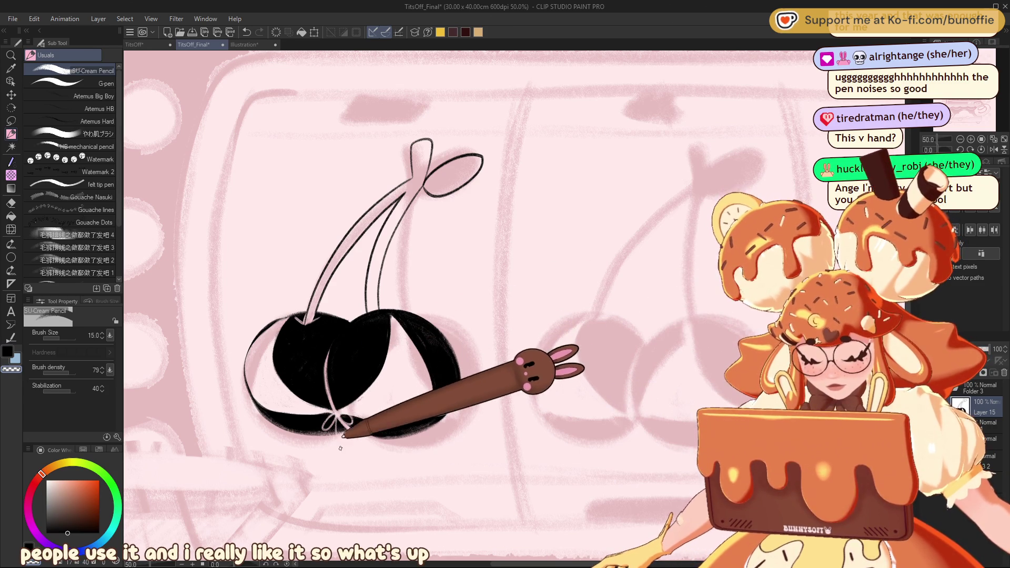
{"action": "key", "text": "c"}
{"action": "mouse_move", "coordinate": [337, 427]}
{"action": "left_mouse_down"}
{"action": "mouse_move", "coordinate": [338, 451]}
{"action": "mouse_move", "coordinate": [355, 450]}
{"action": "left_mouse_up"}
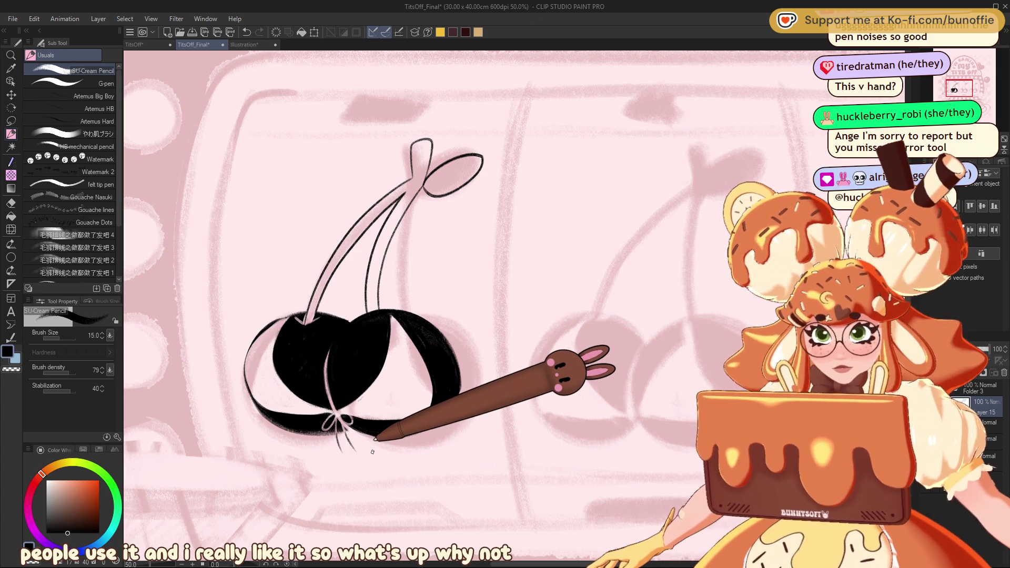
{"action": "key", "text": "ctrl+minus"}
{"action": "key", "text": "ctrl+minus"}
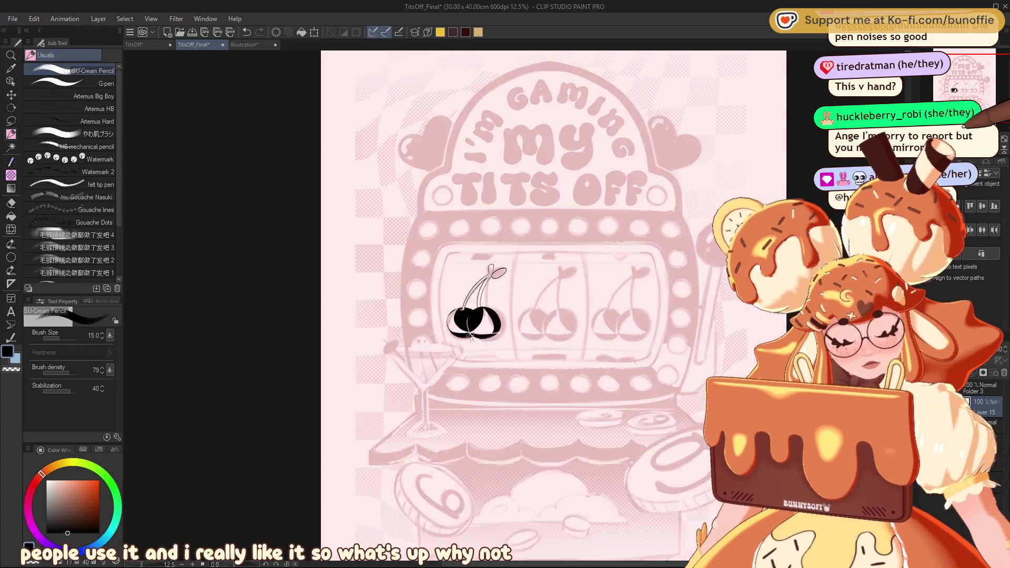
{"action": "key", "text": "ctrl+plus"}
{"action": "key", "text": "ctrl+plus"}
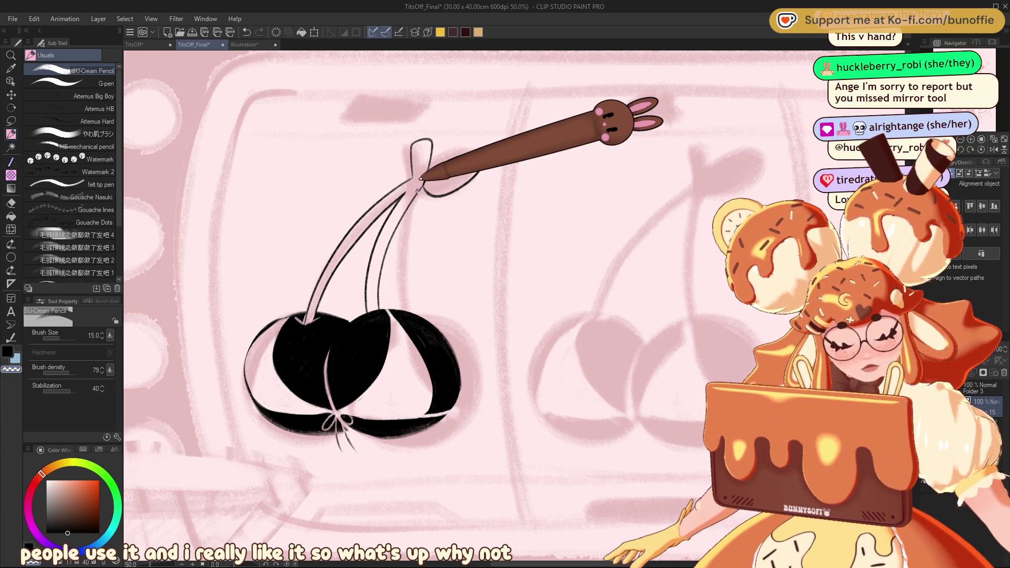
{"action": "key", "text": "ctrl+minus"}
{"action": "key", "text": "ctrl+minus"}
{"action": "key", "text": "ctrl+minus"}
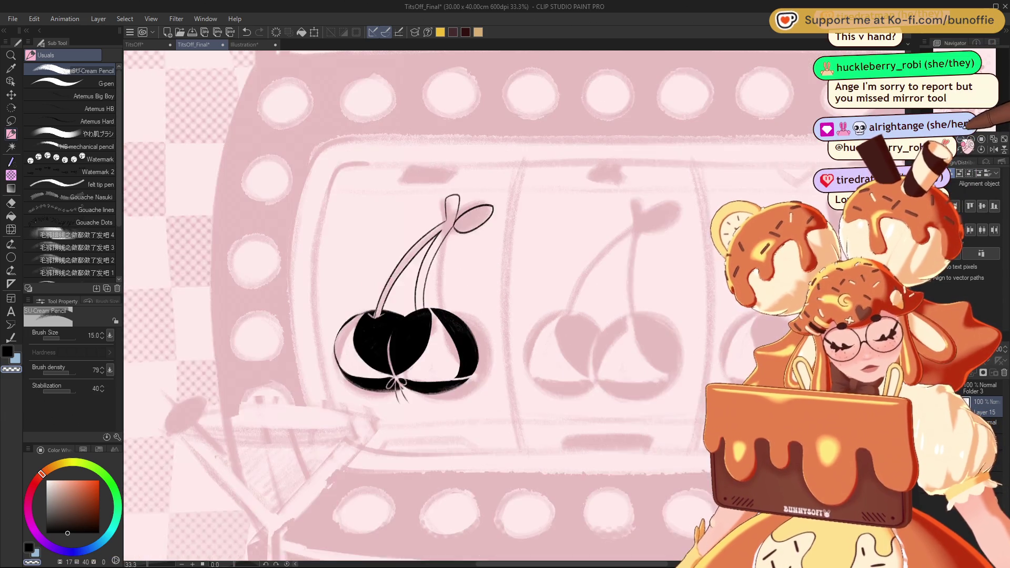
{"action": "key", "text": "ctrl+plus"}
{"action": "key", "text": "ctrl+plus"}
{"action": "key", "text": "ctrl+plus"}
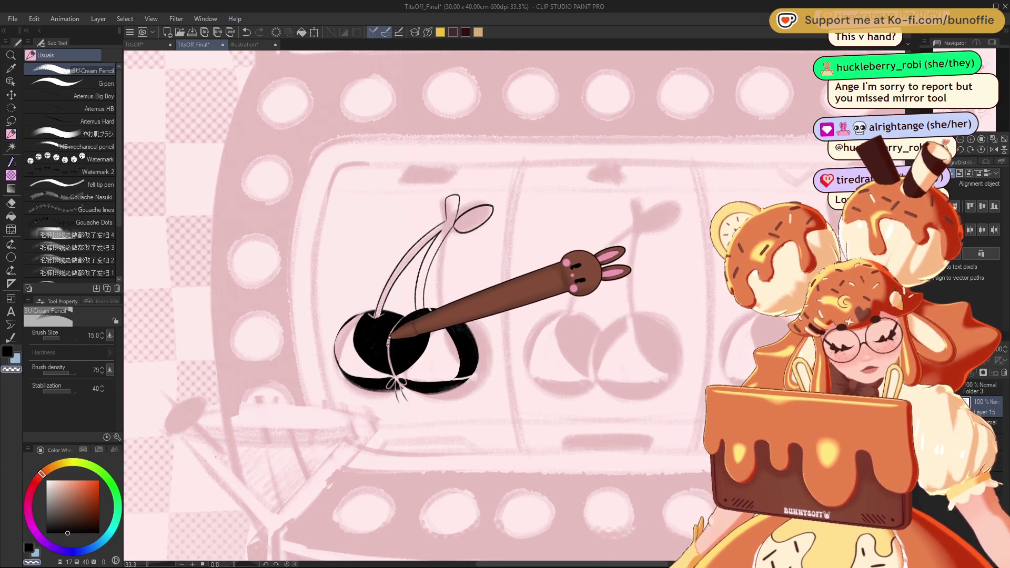
{"action": "key", "text": "ctrl+z"}
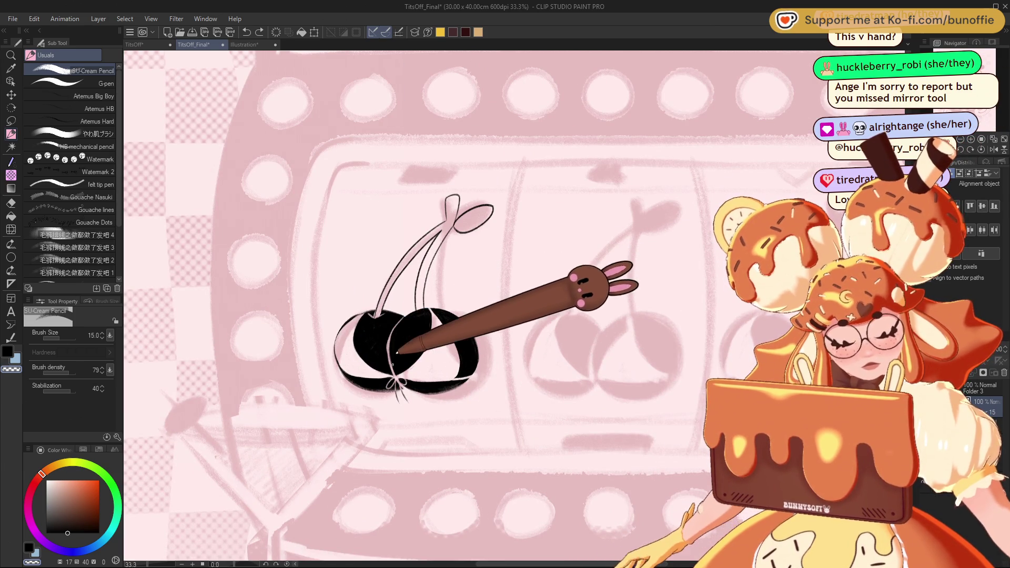
{"action": "key", "text": "ctrl+minus"}
{"action": "key", "text": "ctrl+minus"}
{"action": "key", "text": "ctrl+minus"}
{"action": "key", "text": "ctrl+minus"}
{"action": "key", "text": "ctrl+minus"}
{"action": "key", "text": "ctrl+plus"}
{"action": "key", "text": "ctrl+plus"}
{"action": "key", "text": "ctrl+plus"}
{"action": "key", "text": "ctrl+plus"}
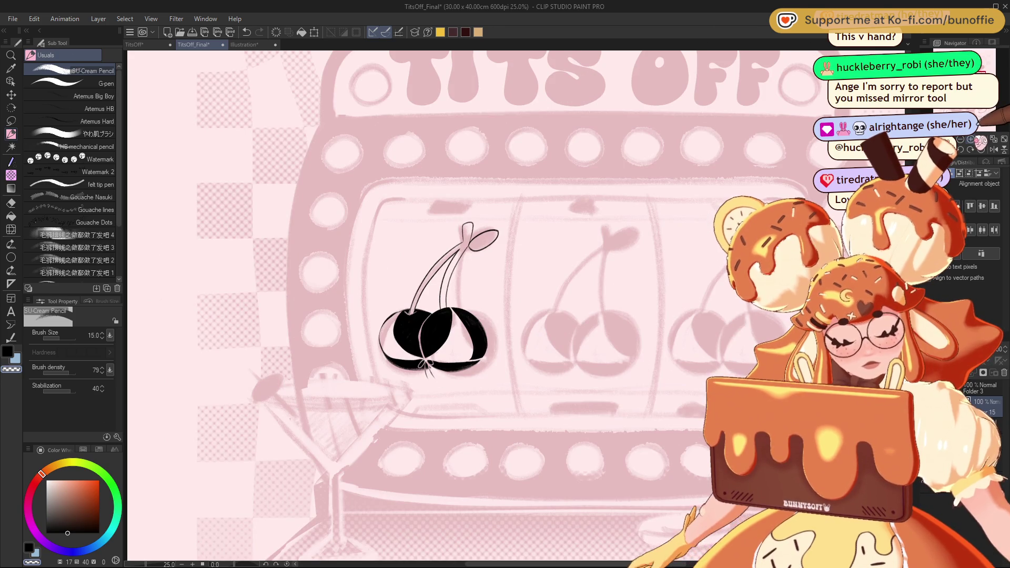
{"action": "key", "text": "ctrl+plus"}
{"action": "key", "text": "ctrl+minus"}
{"action": "key", "text": "ctrl+minus"}
{"action": "key", "text": "ctrl+minus"}
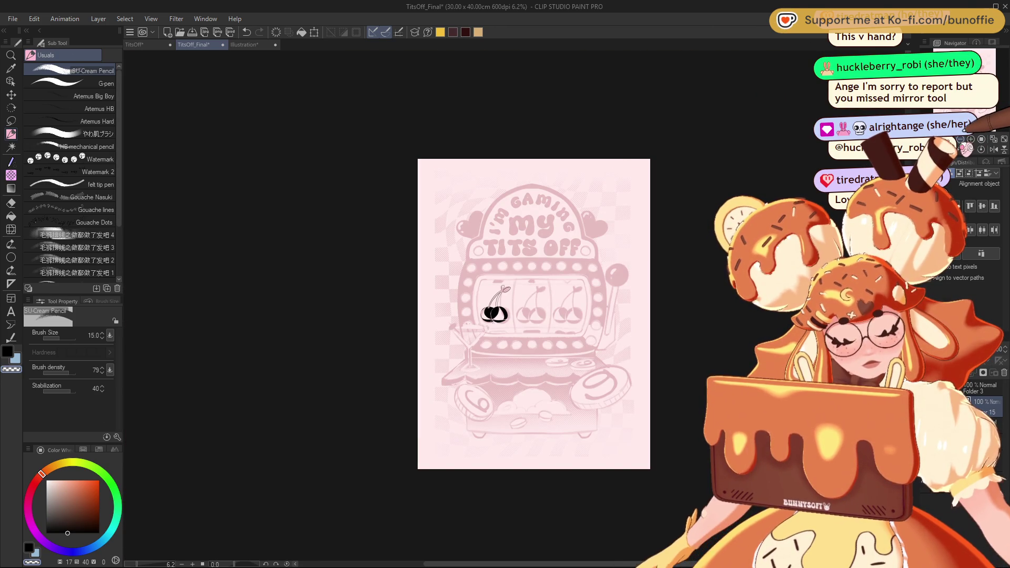
{"action": "key", "text": "ctrl+plus"}
{"action": "key", "text": "ctrl+plus"}
{"action": "key", "text": "ctrl+plus"}
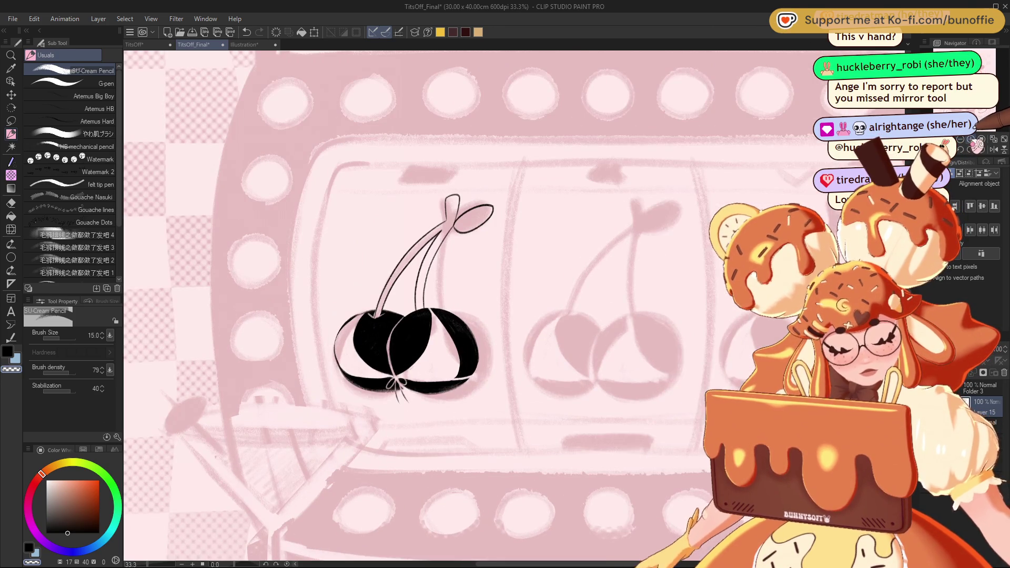
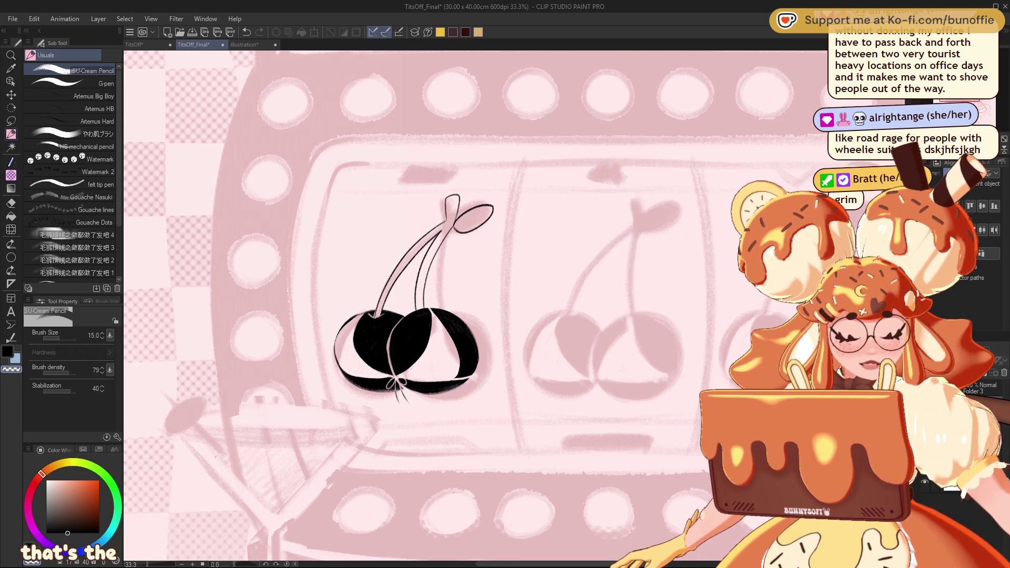
Clear the old inked cherry, set the pencil to size 25, and outline the left cherry circle.
{"action": "key", "text": "ctrl+z"}
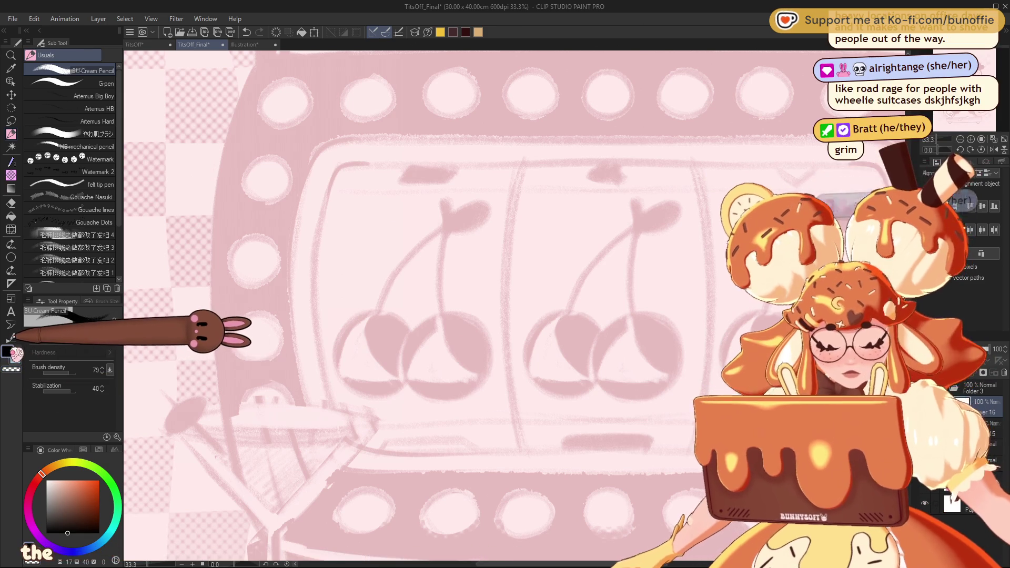
{"action": "key", "text": "bracketright"}
{"action": "key", "text": "bracketright"}
{"action": "key", "text": "bracketright"}
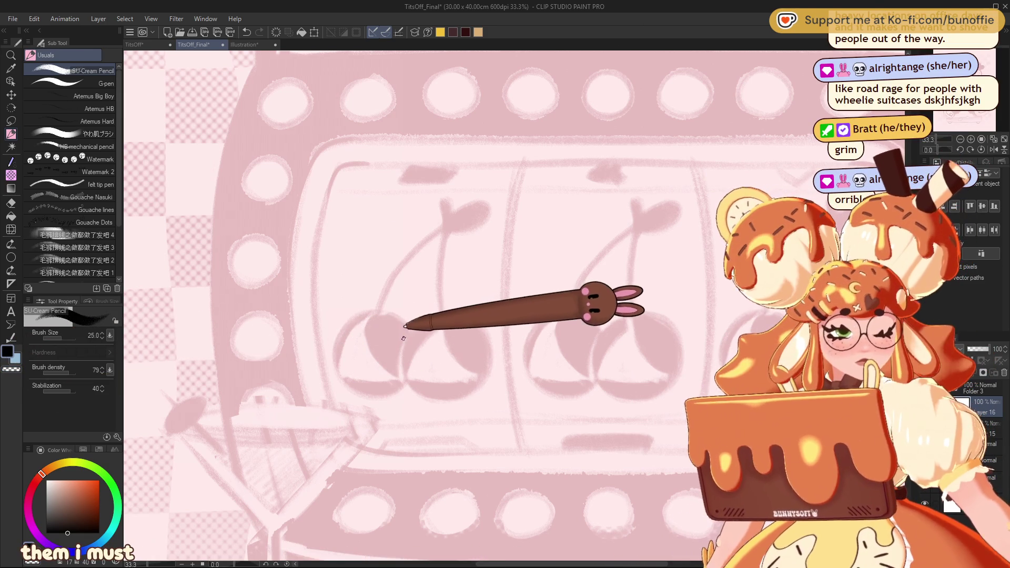
{"action": "mouse_move", "coordinate": [409, 330]}
{"action": "left_mouse_down"}
{"action": "mouse_move", "coordinate": [381, 310]}
{"action": "mouse_move", "coordinate": [333, 362]}
{"action": "mouse_move", "coordinate": [401, 389]}
{"action": "left_mouse_up"}
{"action": "key", "text": "ctrl+z"}
{"action": "mouse_move", "coordinate": [410, 332]}
{"action": "left_mouse_down"}
{"action": "mouse_move", "coordinate": [338, 322]}
{"action": "mouse_move", "coordinate": [380, 394]}
{"action": "left_mouse_up"}
{"action": "key", "text": "ctrl+z"}
{"action": "mouse_move", "coordinate": [342, 313]}
{"action": "left_mouse_down"}
{"action": "mouse_move", "coordinate": [417, 354]}
{"action": "mouse_move", "coordinate": [341, 316]}
{"action": "mouse_move", "coordinate": [406, 367]}
{"action": "left_mouse_up"}
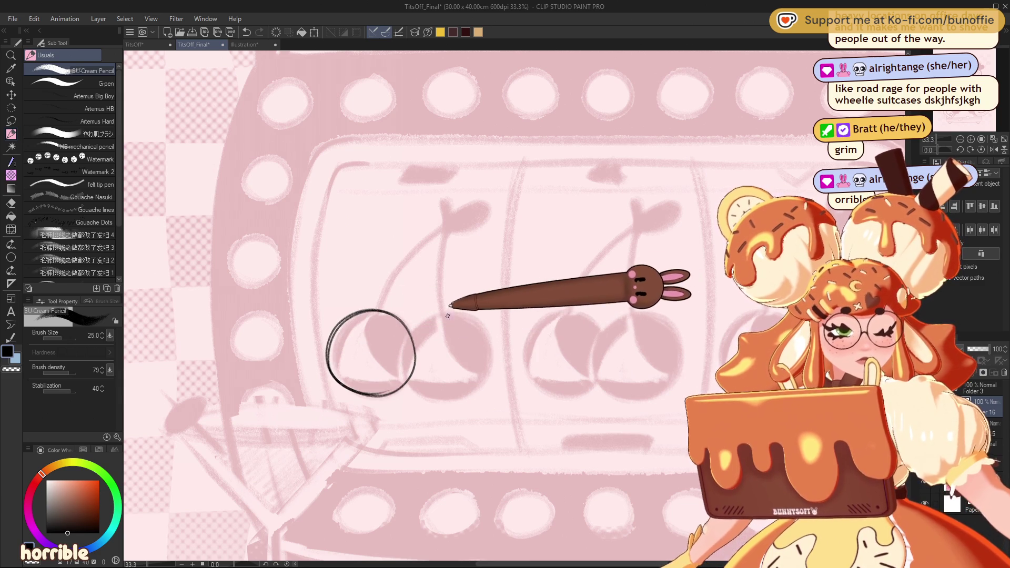
Sketch the overlapping right cherry circle, the stems from the top, and the leaf lines.
{"action": "mouse_move", "coordinate": [416, 309]}
{"action": "left_mouse_down"}
{"action": "mouse_move", "coordinate": [484, 368]}
{"action": "mouse_move", "coordinate": [406, 320]}
{"action": "mouse_move", "coordinate": [500, 333]}
{"action": "mouse_move", "coordinate": [396, 363]}
{"action": "left_mouse_up"}
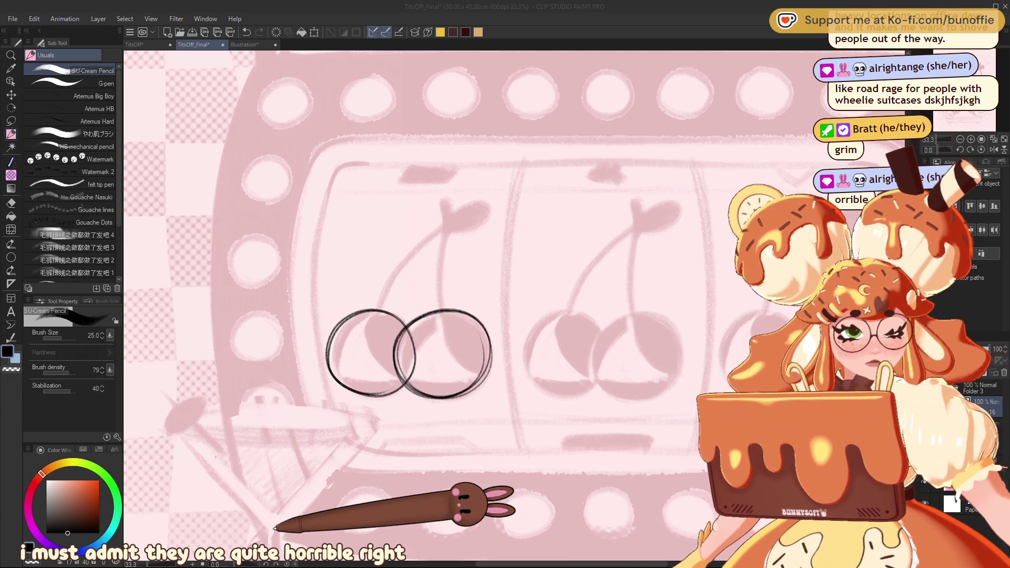
{"action": "mouse_move", "coordinate": [365, 317]}
{"action": "left_mouse_down"}
{"action": "mouse_move", "coordinate": [378, 323]}
{"action": "mouse_move", "coordinate": [445, 232]}
{"action": "mouse_move", "coordinate": [441, 309]}
{"action": "left_mouse_up"}
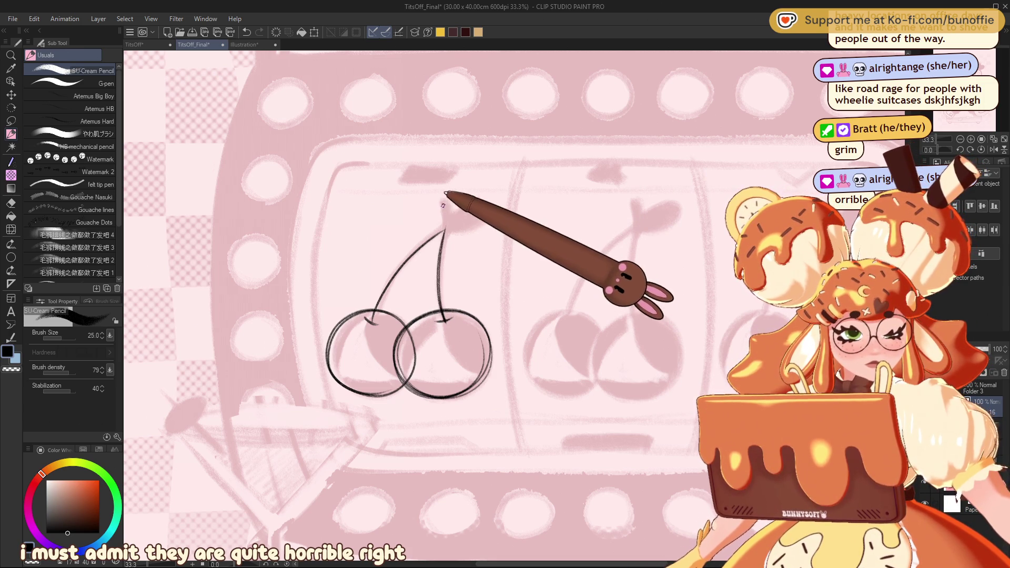
{"action": "mouse_move", "coordinate": [446, 199]}
{"action": "left_mouse_down"}
{"action": "mouse_move", "coordinate": [451, 220]}
{"action": "mouse_move", "coordinate": [491, 205]}
{"action": "mouse_move", "coordinate": [447, 231]}
{"action": "left_mouse_up"}
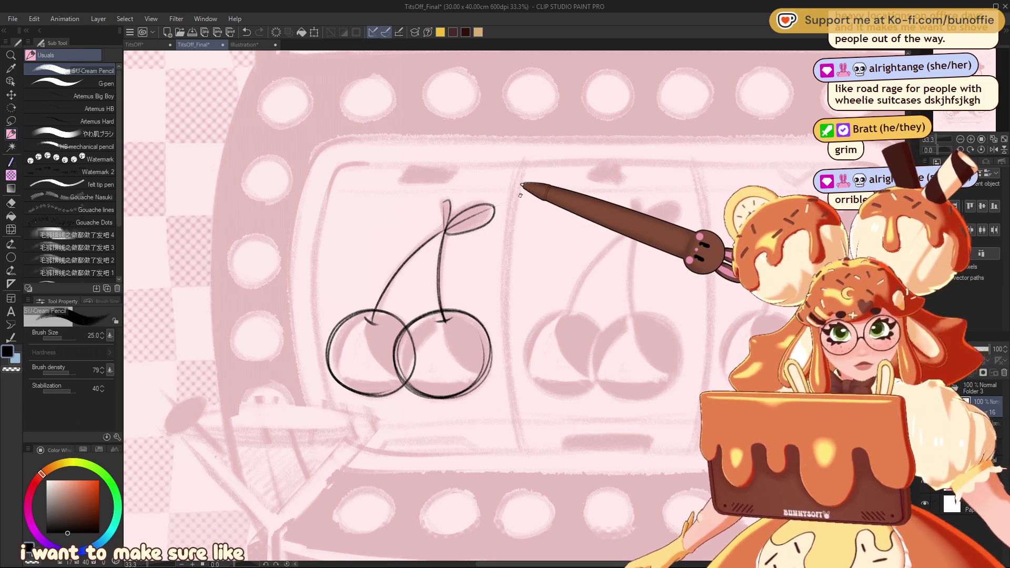
{"action": "left_click_drag", "start_coordinate": [336, 362], "coordinate": [362, 376]}
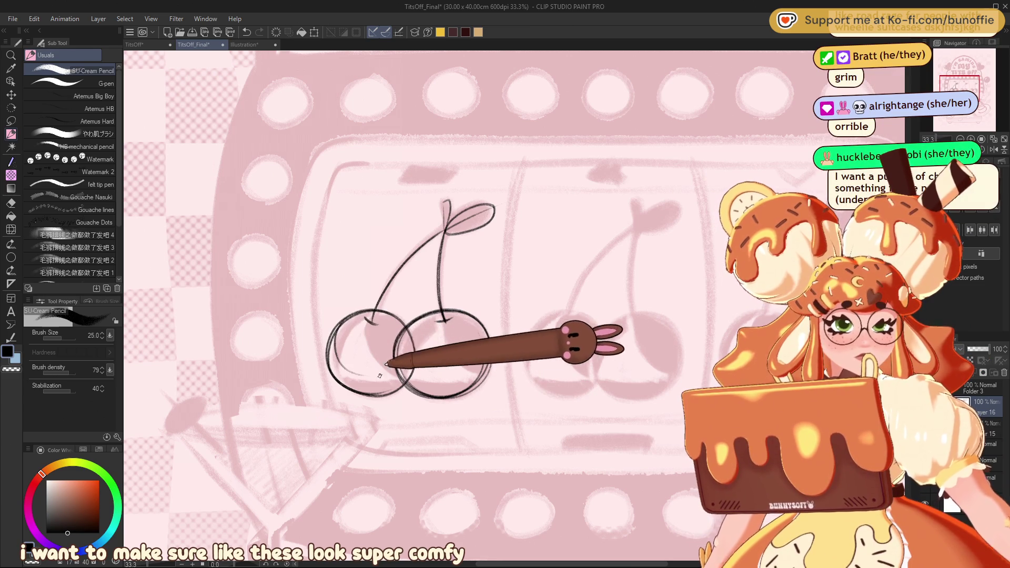
Paint over the left and right cherry circles with a size-80 pencil until both are solid black.
{"action": "mouse_move", "coordinate": [344, 329]}
{"action": "left_mouse_down"}
{"action": "mouse_move", "coordinate": [339, 338]}
{"action": "mouse_move", "coordinate": [368, 372]}
{"action": "left_mouse_up"}
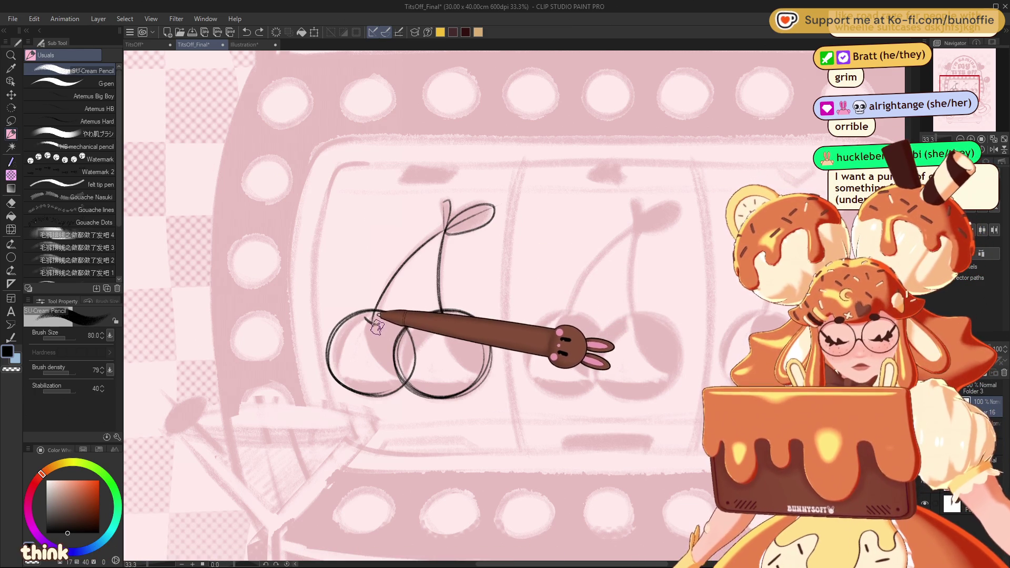
{"action": "mouse_move", "coordinate": [370, 322]}
{"action": "left_mouse_down"}
{"action": "mouse_move", "coordinate": [340, 329]}
{"action": "mouse_move", "coordinate": [402, 336]}
{"action": "mouse_move", "coordinate": [340, 340]}
{"action": "mouse_move", "coordinate": [338, 330]}
{"action": "left_mouse_up"}
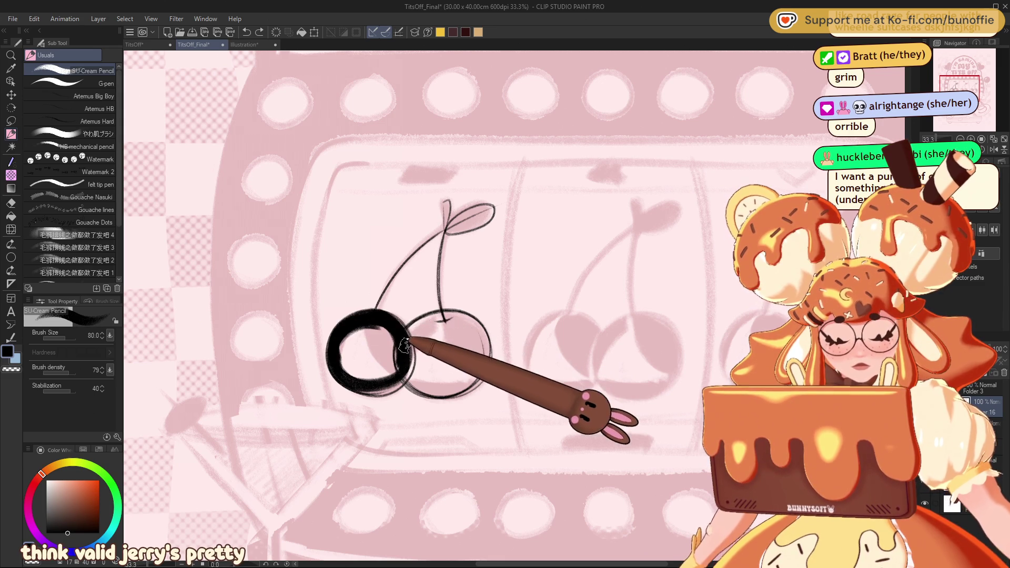
{"action": "left_click_drag", "start_coordinate": [347, 356], "coordinate": [363, 376]}
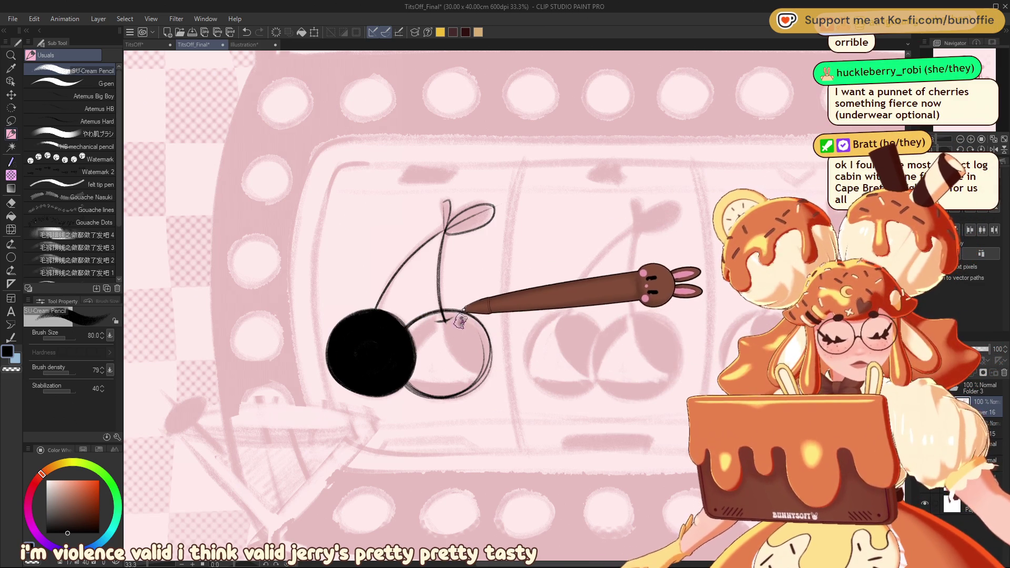
{"action": "mouse_move", "coordinate": [411, 332]}
{"action": "left_mouse_down"}
{"action": "mouse_move", "coordinate": [485, 354]}
{"action": "mouse_move", "coordinate": [410, 401]}
{"action": "mouse_move", "coordinate": [473, 378]}
{"action": "mouse_move", "coordinate": [466, 345]}
{"action": "left_mouse_up"}
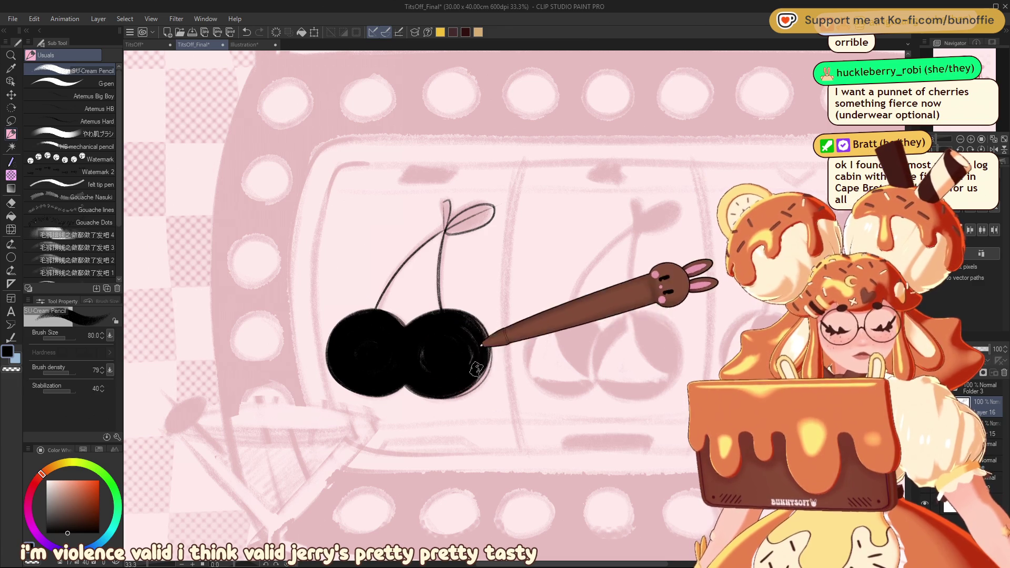
{"action": "mouse_move", "coordinate": [432, 377]}
{"action": "left_mouse_down"}
{"action": "mouse_move", "coordinate": [428, 361]}
{"action": "mouse_move", "coordinate": [476, 359]}
{"action": "left_mouse_up"}
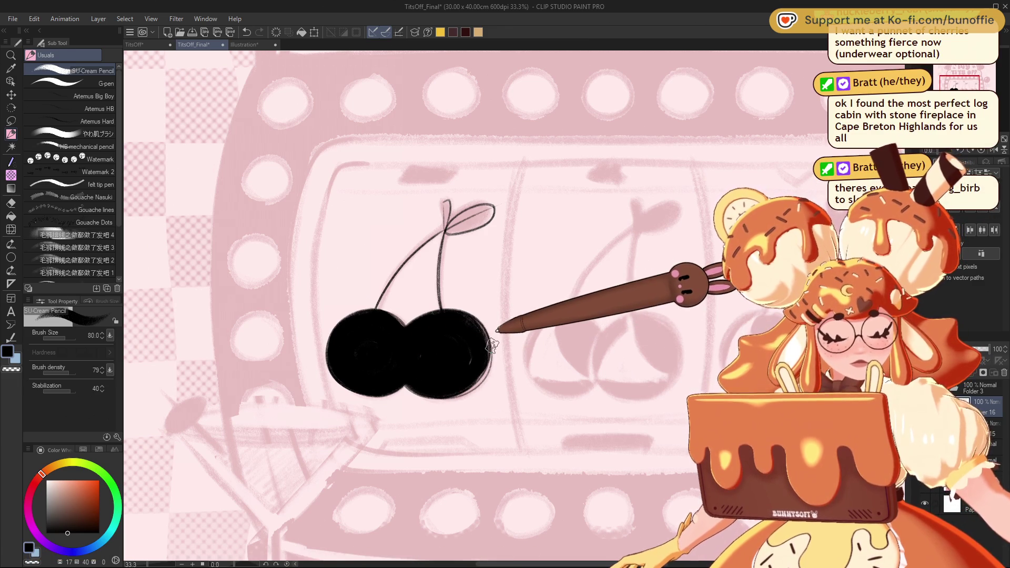
Hide the pink guide sketch and clear the stems with Select All and Delete.
{"action": "key", "text": "ctrl+comma"}
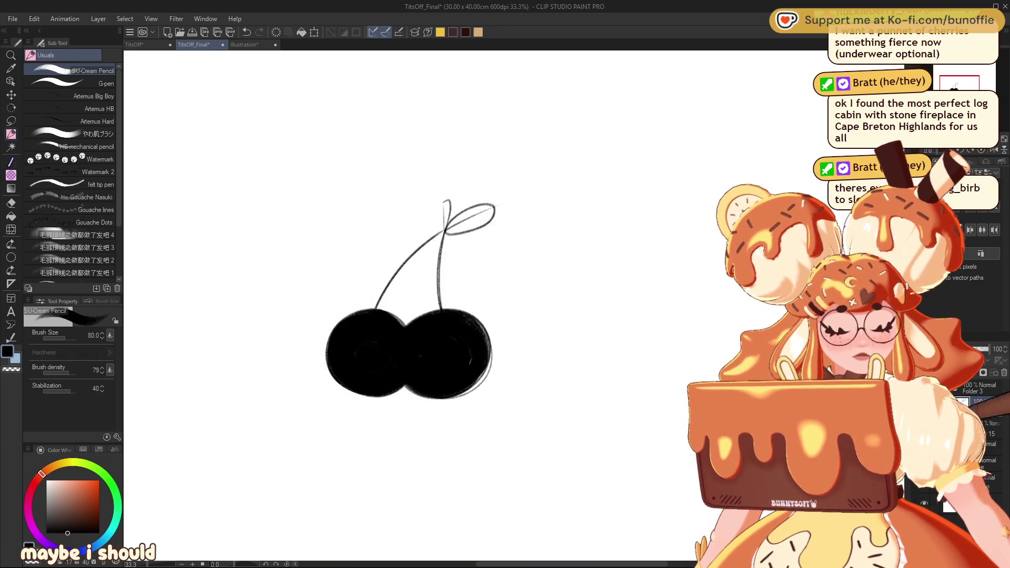
{"action": "key", "text": "ctrl+a"}
{"action": "key", "text": "Delete"}
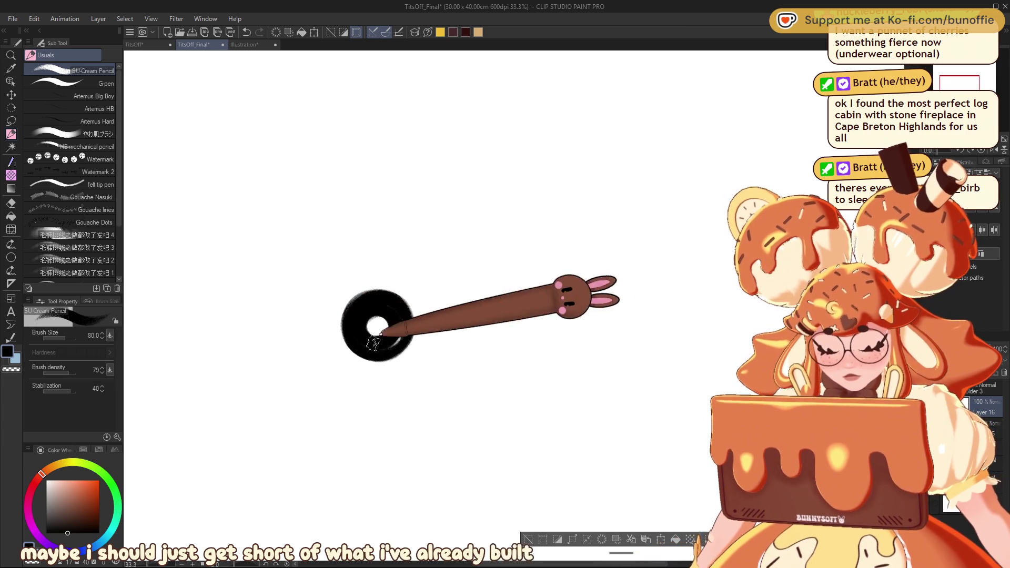
Fill the white holes in both cherry circles black and set the pencil to size 20.
{"action": "left_click_drag", "start_coordinate": [388, 320], "coordinate": [392, 325]}
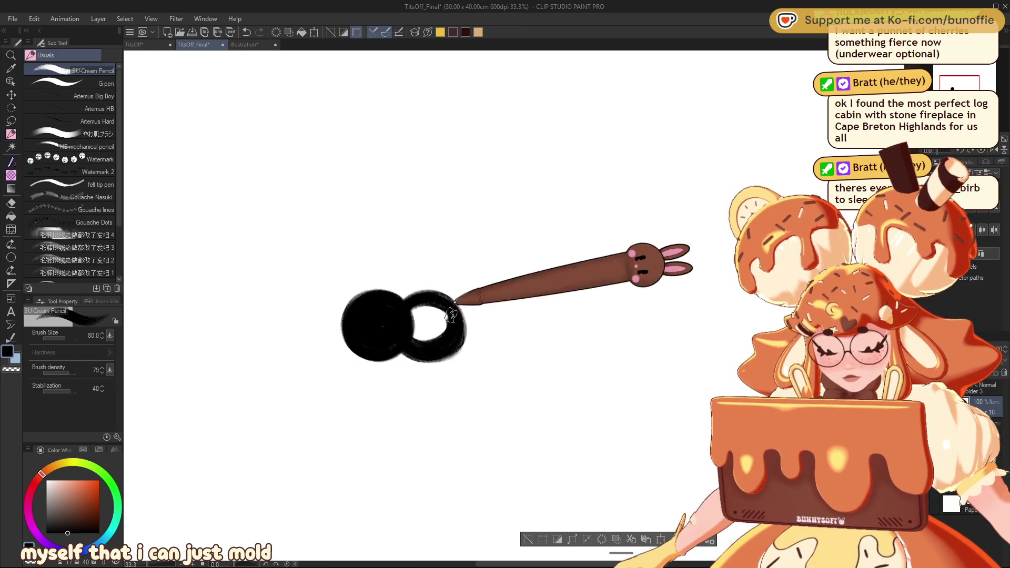
{"action": "left_click_drag", "start_coordinate": [442, 316], "coordinate": [420, 329]}
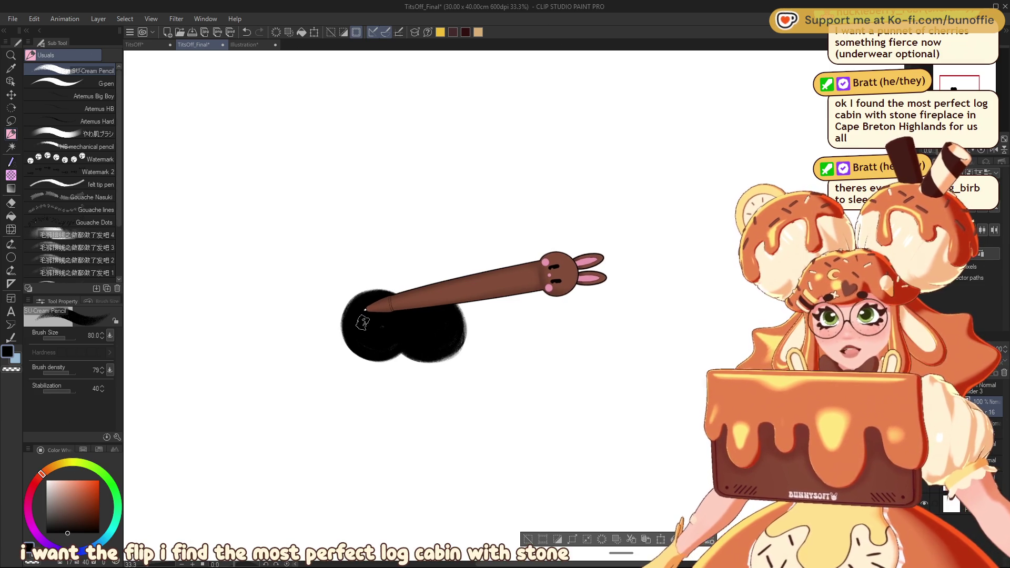
{"action": "key", "text": "bracketleft"}
{"action": "key", "text": "bracketleft"}
{"action": "key", "text": "bracketleft"}
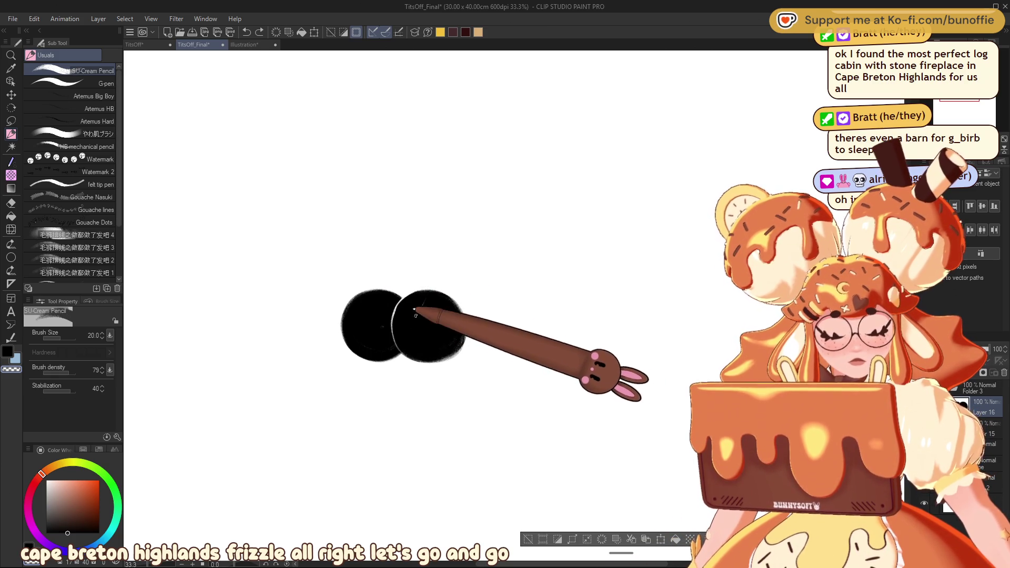
Draw a thin transparent highlight line across the right cherry, then return to black ink.
{"action": "mouse_move", "coordinate": [421, 308]}
{"action": "left_mouse_down"}
{"action": "mouse_move", "coordinate": [395, 334]}
{"action": "mouse_move", "coordinate": [449, 324]}
{"action": "mouse_move", "coordinate": [434, 303]}
{"action": "left_mouse_up"}
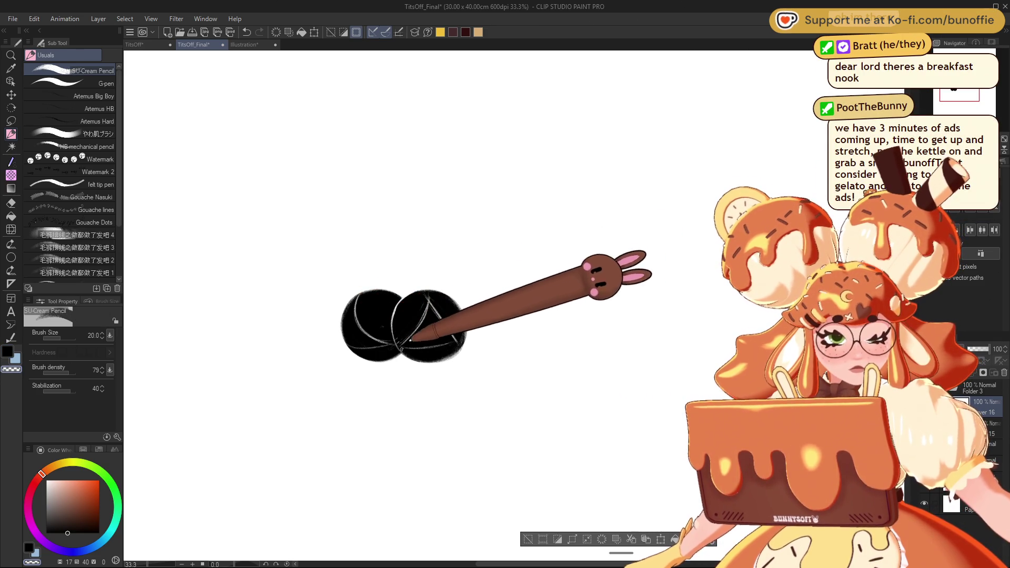
{"action": "key", "text": "c"}
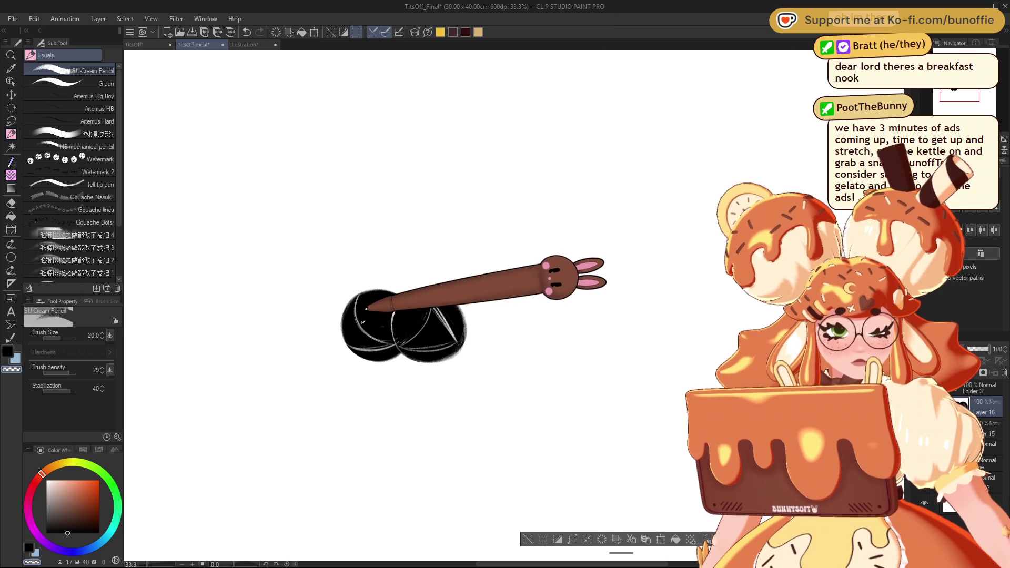
{"action": "key", "text": "h"}
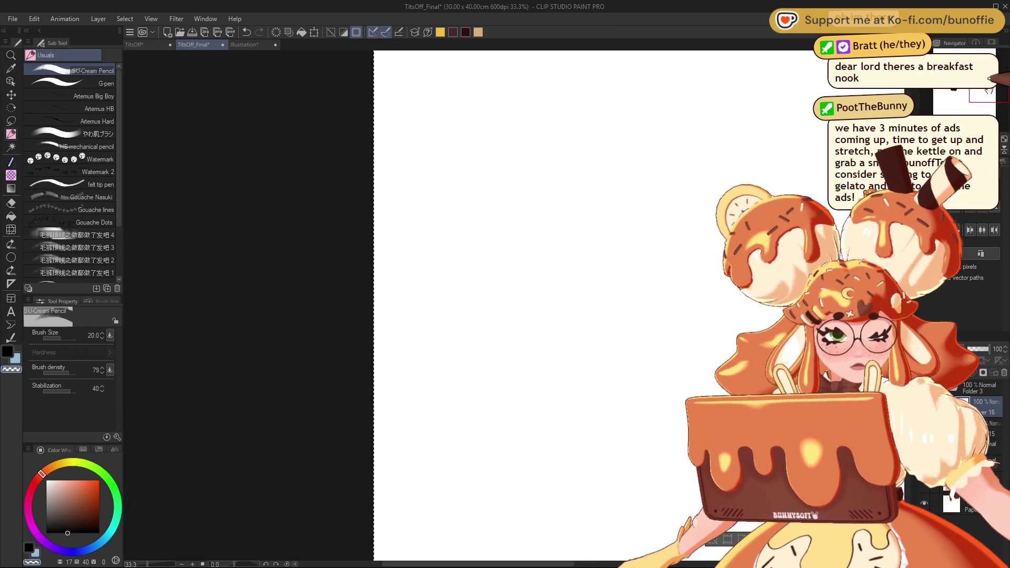
{"action": "left_click_drag", "start_coordinate": [959, 93], "coordinate": [945, 91]}
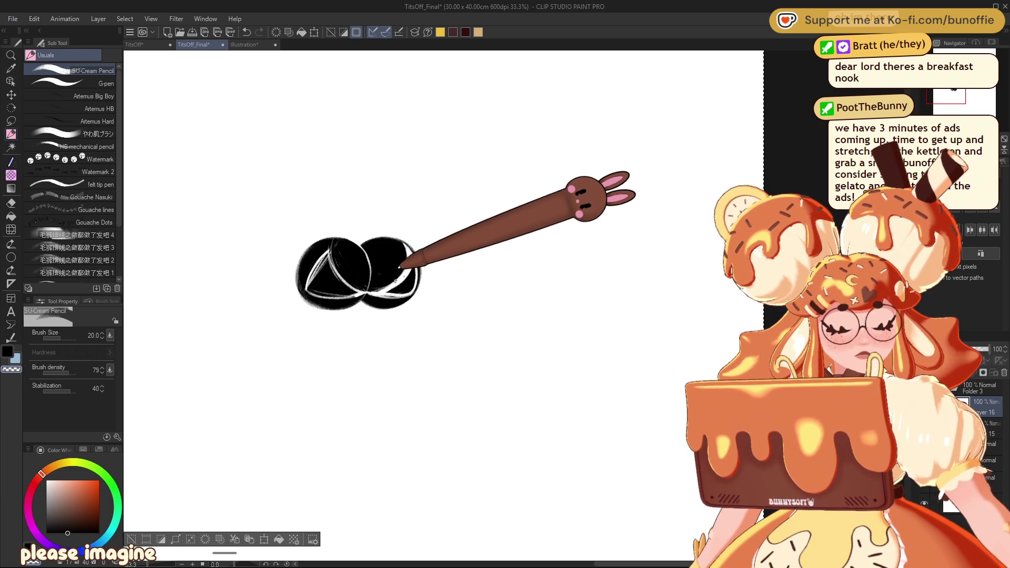
Draw the stems rising from the cherries, then erase a white highlight into the left cherry.
{"action": "mouse_move", "coordinate": [383, 243]}
{"action": "left_mouse_down"}
{"action": "mouse_move", "coordinate": [383, 191]}
{"action": "mouse_move", "coordinate": [338, 134]}
{"action": "mouse_move", "coordinate": [348, 201]}
{"action": "left_mouse_up"}
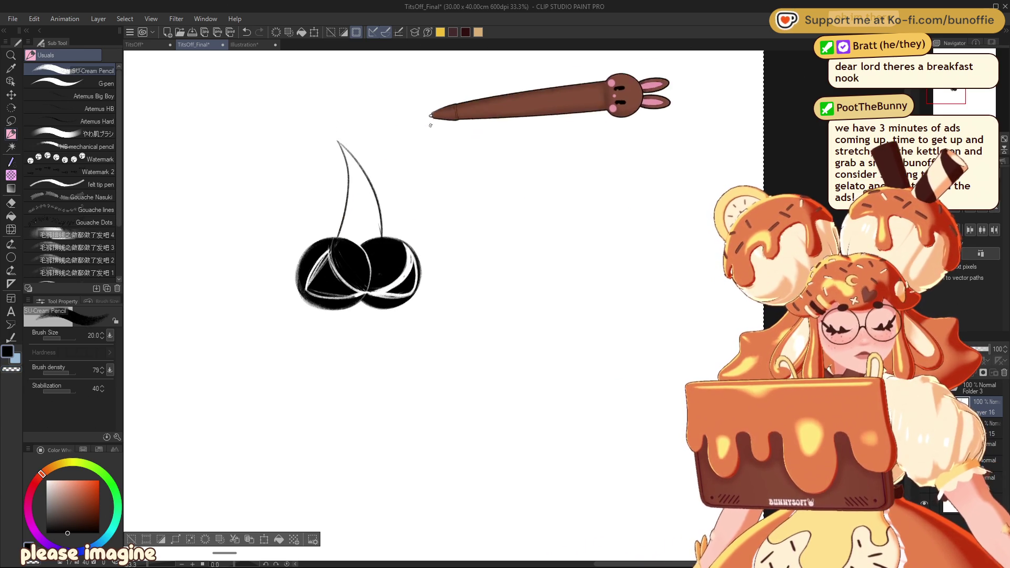
{"action": "key", "text": "h"}
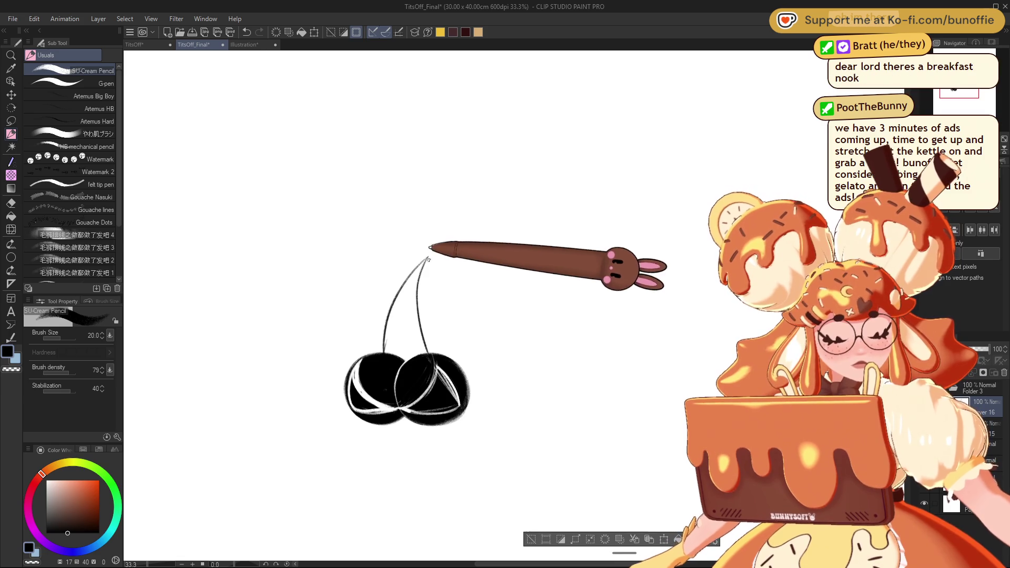
{"action": "mouse_move", "coordinate": [427, 256]}
{"action": "left_mouse_down"}
{"action": "mouse_move", "coordinate": [446, 243]}
{"action": "mouse_move", "coordinate": [429, 235]}
{"action": "mouse_move", "coordinate": [427, 244]}
{"action": "mouse_move", "coordinate": [456, 262]}
{"action": "mouse_move", "coordinate": [423, 258]}
{"action": "mouse_move", "coordinate": [456, 286]}
{"action": "mouse_move", "coordinate": [465, 261]}
{"action": "left_mouse_up"}
{"action": "key", "text": "ctrl+z"}
{"action": "key", "text": "ctrl+z"}
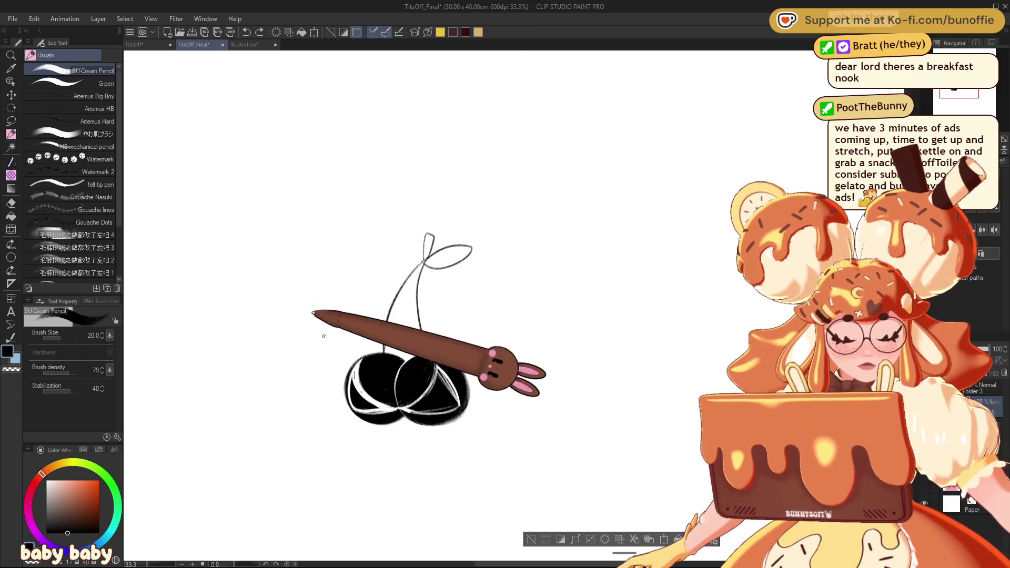
{"action": "key", "text": "e"}
{"action": "left_click_drag", "start_coordinate": [354, 372], "coordinate": [375, 409]}
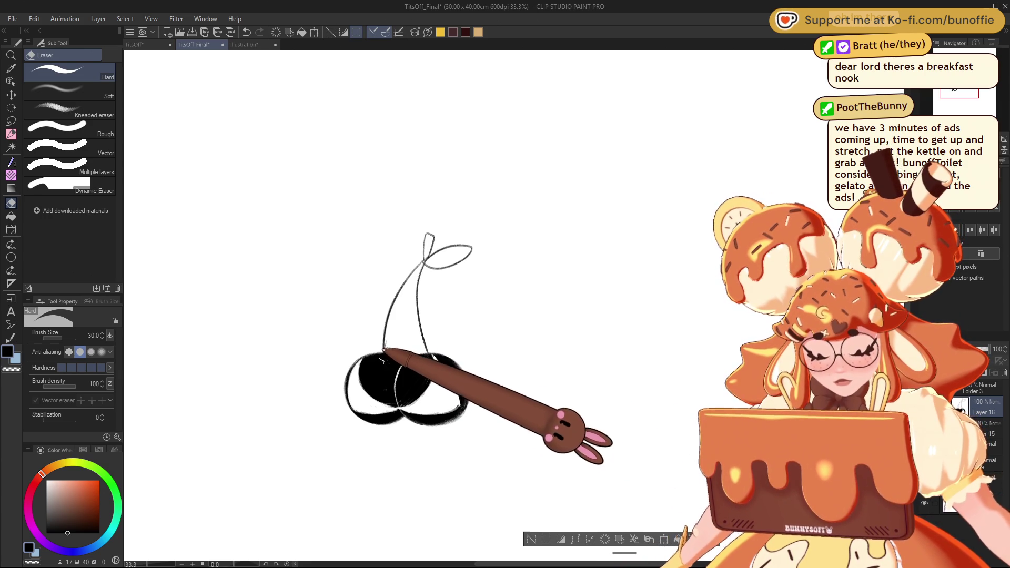
Carve a small curved white highlight into the left cherry with the Hard Eraser.
{"action": "left_click_drag", "start_coordinate": [377, 358], "coordinate": [390, 360]}
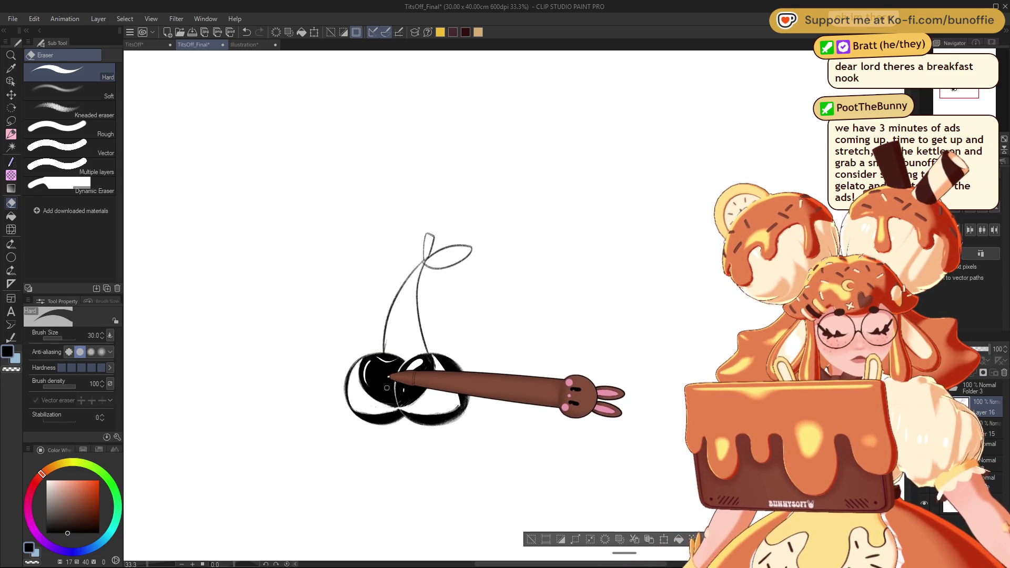
{"action": "left_click", "coordinate": [11, 133]}
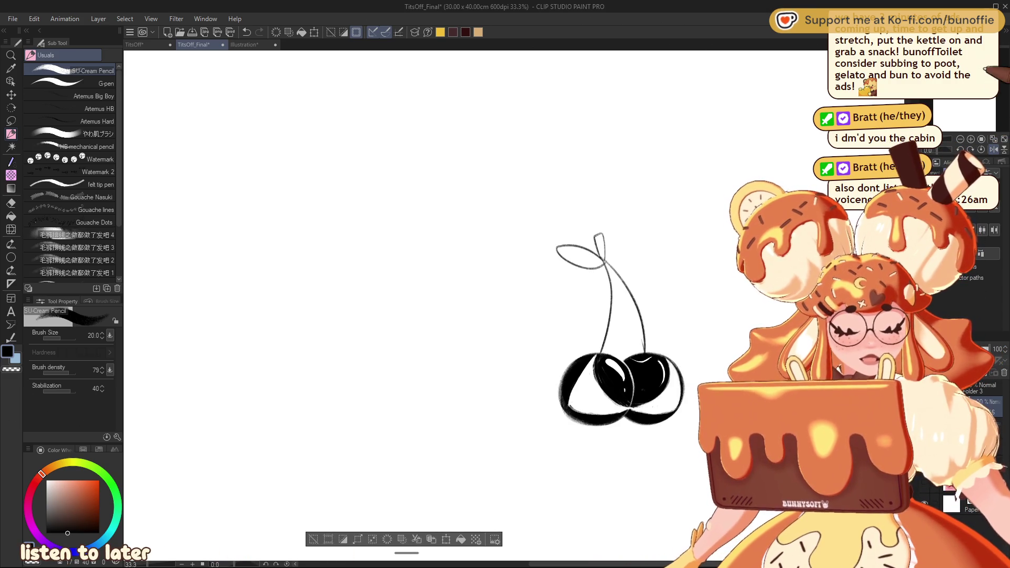
Paint a highlight onto the left cherry using the sub colour, then return to black ink.
{"action": "key", "text": "h"}
{"action": "left_click_drag", "start_coordinate": [421, 447], "coordinate": [400, 352]}
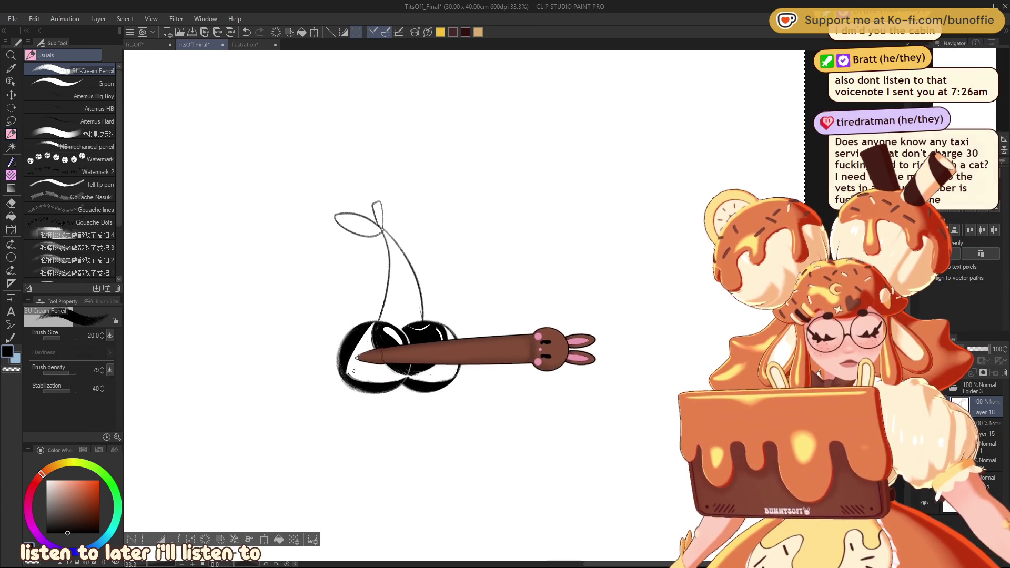
{"action": "key", "text": "x"}
{"action": "left_click_drag", "start_coordinate": [339, 375], "coordinate": [351, 371]}
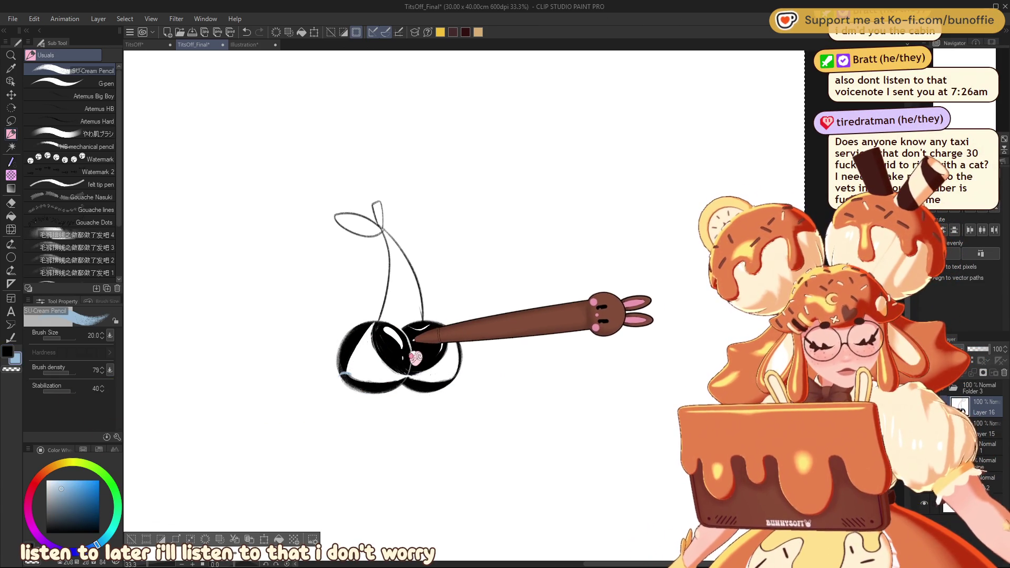
{"action": "key", "text": "x"}
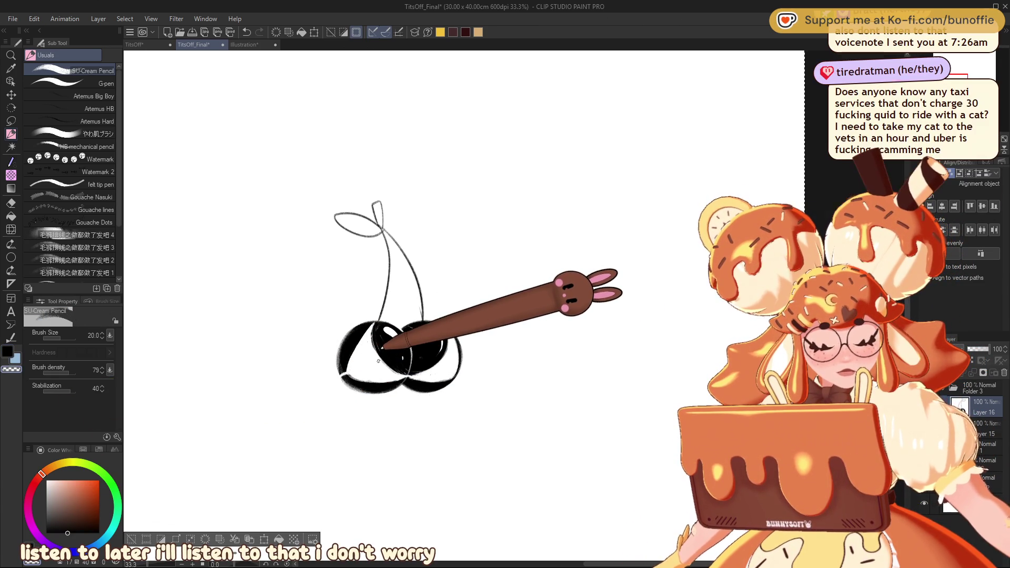
Draw the bow's stem line beneath the cherries, discarding a stray loop.
{"action": "mouse_move", "coordinate": [347, 377]}
{"action": "left_mouse_down"}
{"action": "mouse_move", "coordinate": [340, 395]}
{"action": "mouse_move", "coordinate": [352, 375]}
{"action": "left_mouse_up"}
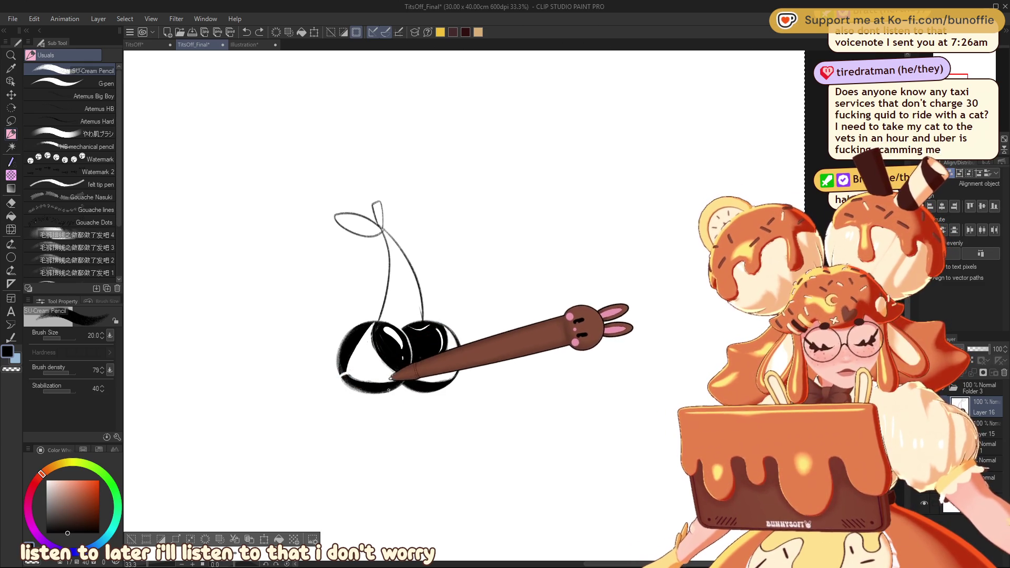
{"action": "key", "text": "ctrl+z"}
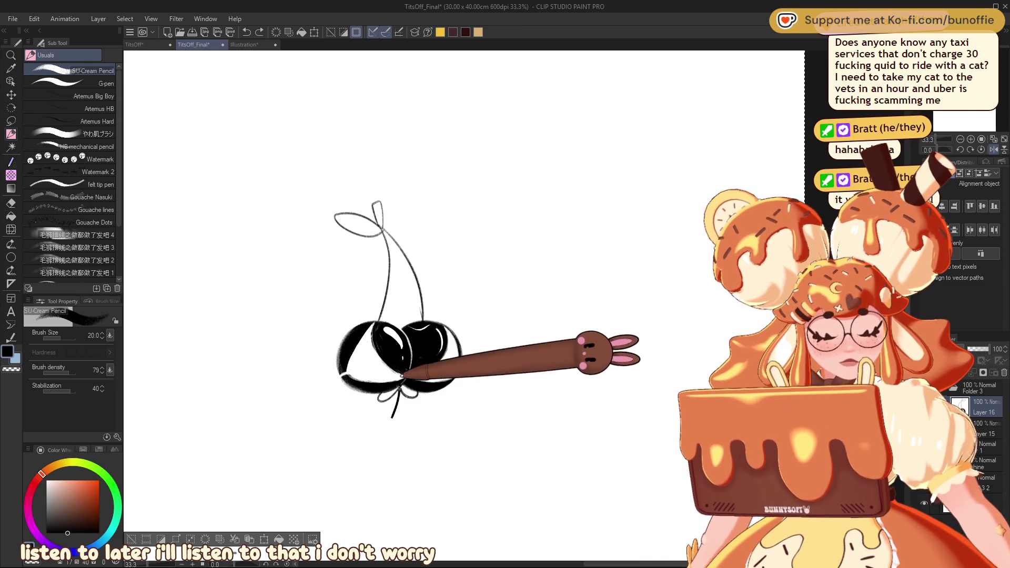
{"action": "left_click_drag", "start_coordinate": [401, 392], "coordinate": [407, 419]}
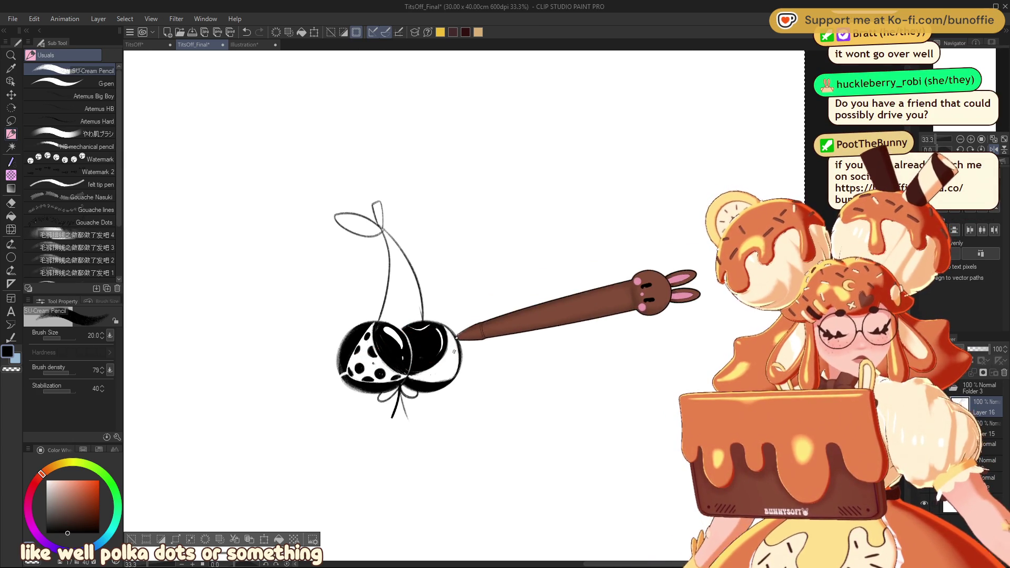
Mirror the canvas horizontally and pan the dotted cherries back into view.
{"action": "left_click", "coordinate": [993, 149]}
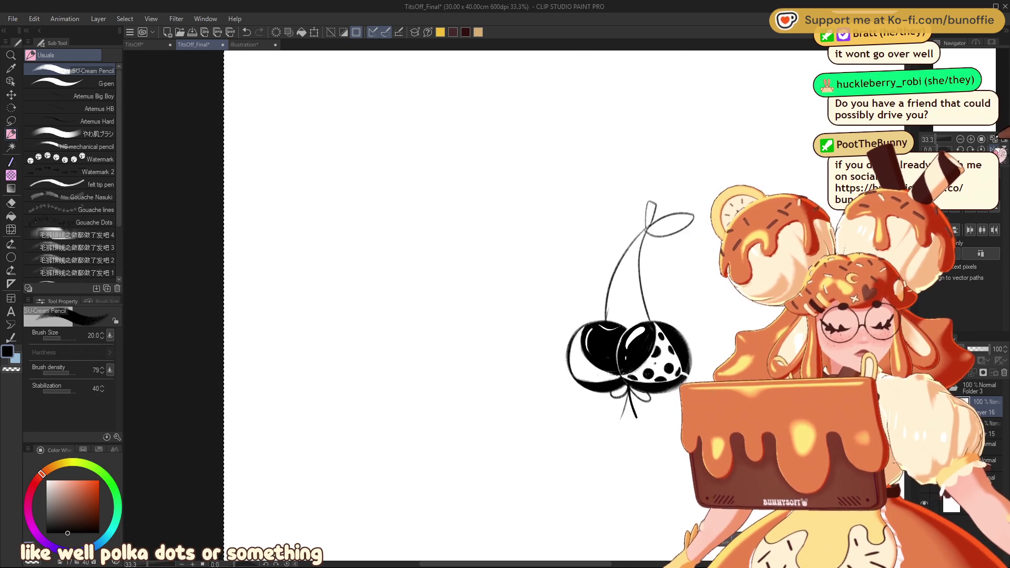
{"action": "mouse_move", "coordinate": [628, 369]}
{"action": "left_mouse_down"}
{"action": "mouse_move", "coordinate": [270, 342]}
{"action": "mouse_move", "coordinate": [458, 352]}
{"action": "mouse_move", "coordinate": [352, 352]}
{"action": "mouse_move", "coordinate": [368, 316]}
{"action": "mouse_move", "coordinate": [368, 337]}
{"action": "left_mouse_up"}
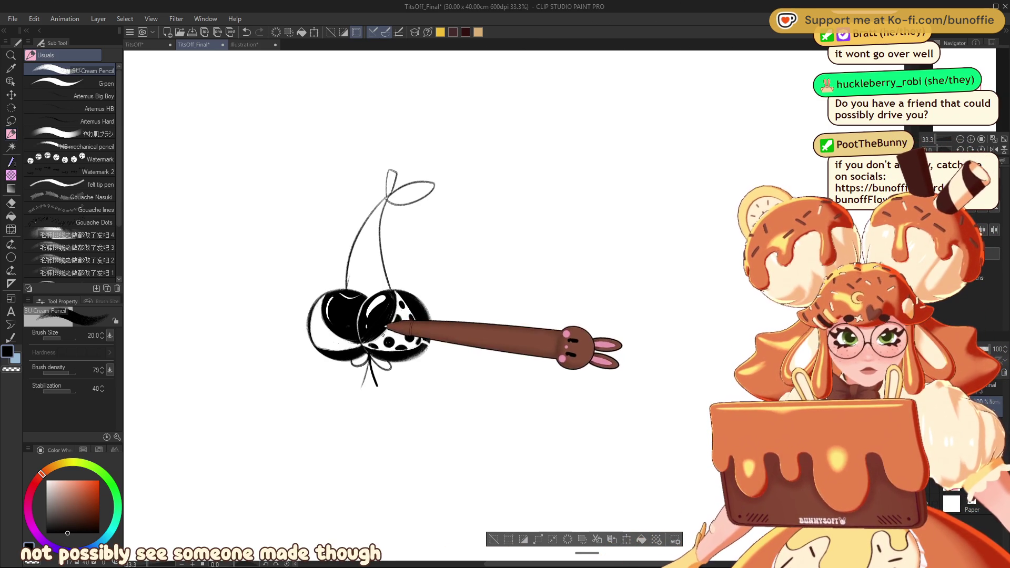
{"action": "left_click", "coordinate": [11, 229]}
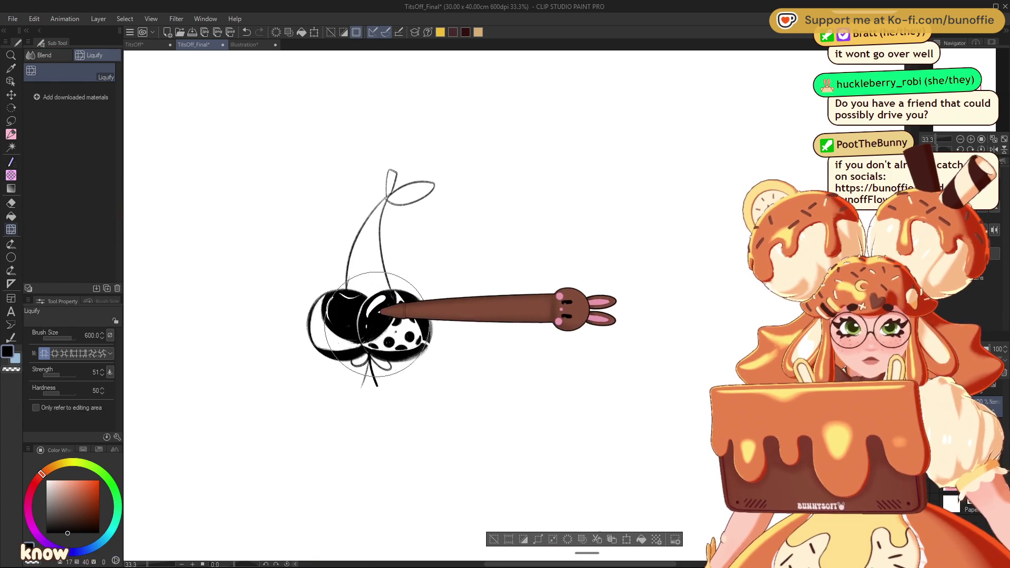
Push the right cherry's dotted white area into a pointed wedge with a size-400 Liquify brush.
{"action": "key", "text": "bracketleft"}
{"action": "key", "text": "bracketleft"}
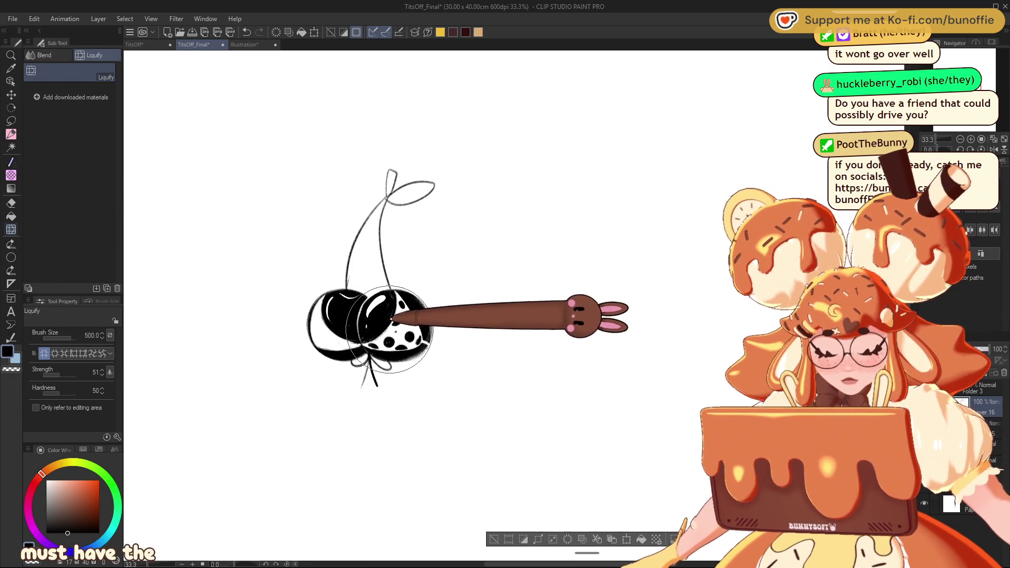
{"action": "left_click_drag", "start_coordinate": [383, 315], "coordinate": [380, 297]}
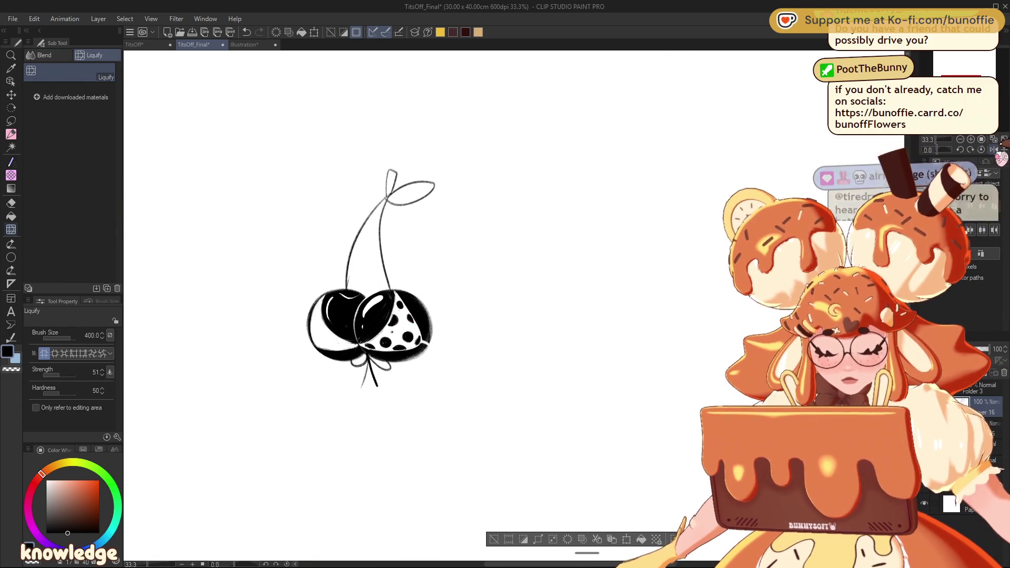
{"action": "key", "text": "h"}
{"action": "key", "text": "h"}
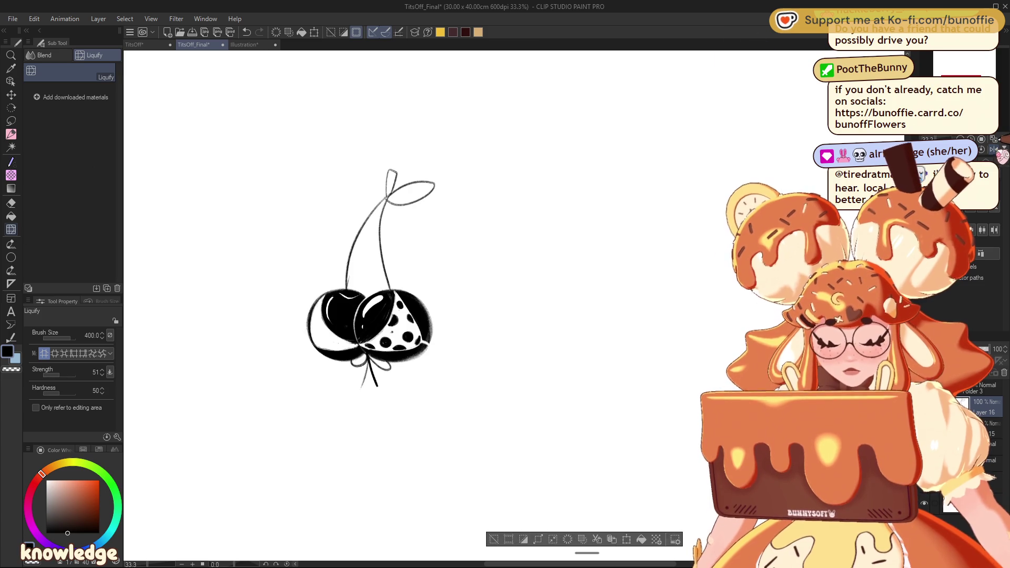
{"action": "left_click", "coordinate": [11, 135]}
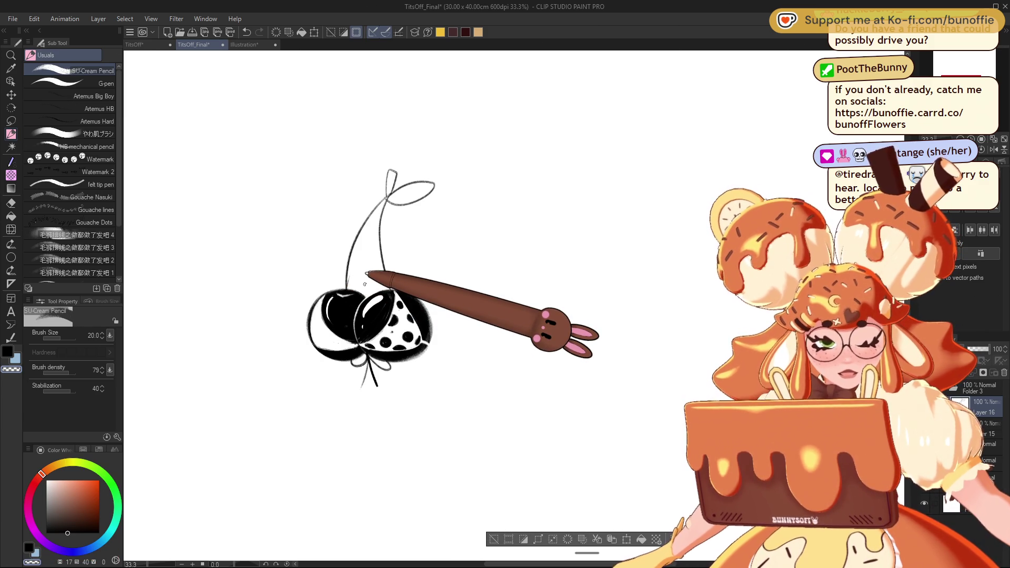
Flip and pan the canvas to review the cherry dots, then switch to the Eraser.
{"action": "key", "text": "h"}
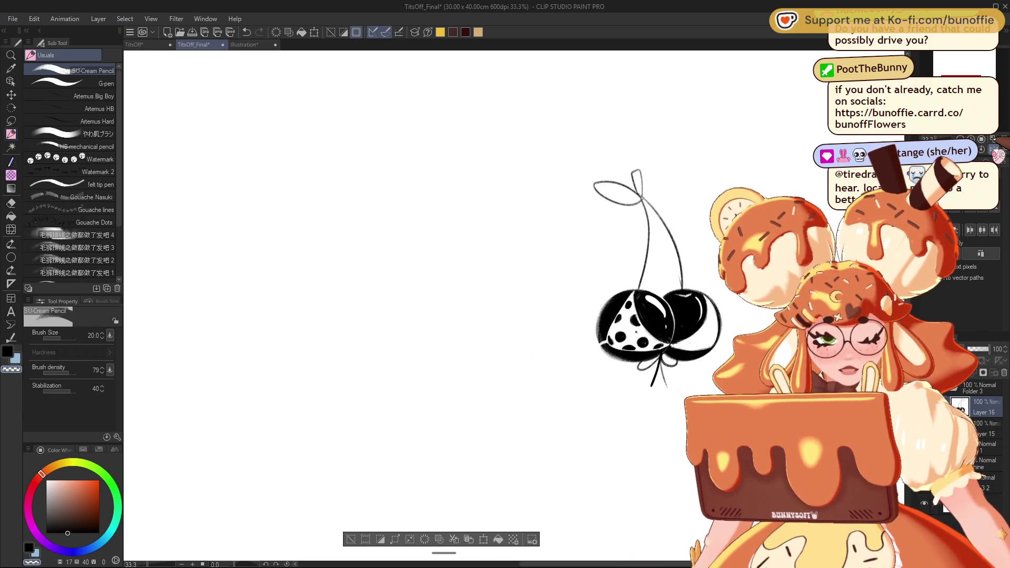
{"action": "key", "text": "h"}
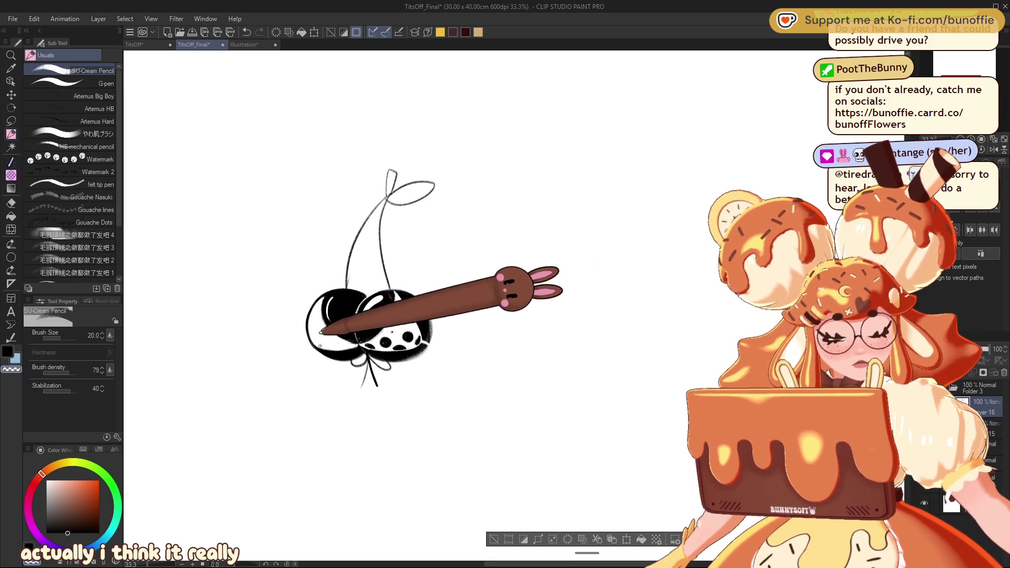
{"action": "key", "text": "h"}
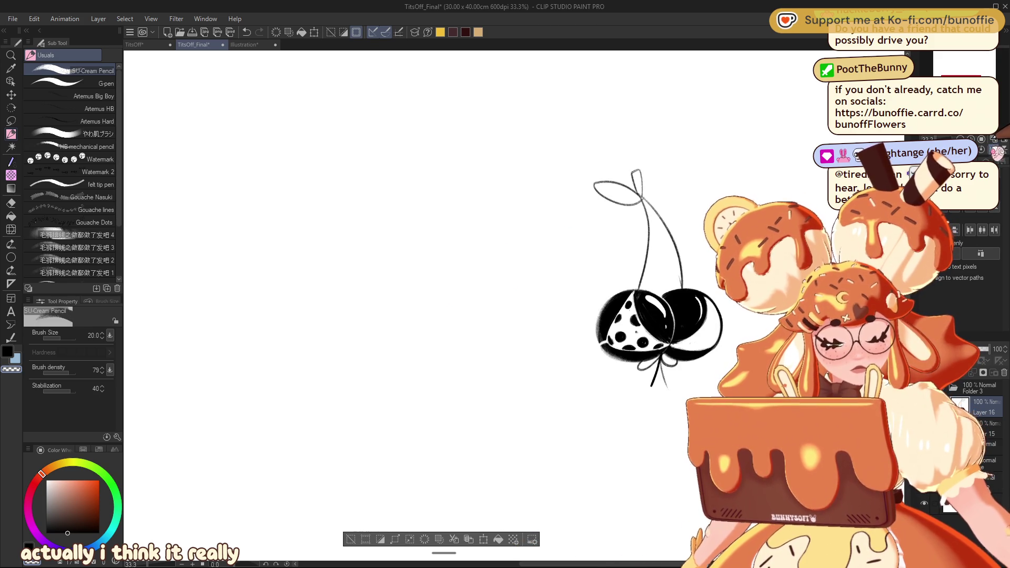
{"action": "mouse_move", "coordinate": [641, 63]}
{"action": "left_mouse_down"}
{"action": "mouse_move", "coordinate": [472, 53]}
{"action": "mouse_move", "coordinate": [332, 148]}
{"action": "mouse_move", "coordinate": [253, 365]}
{"action": "mouse_move", "coordinate": [258, 354]}
{"action": "left_mouse_up"}
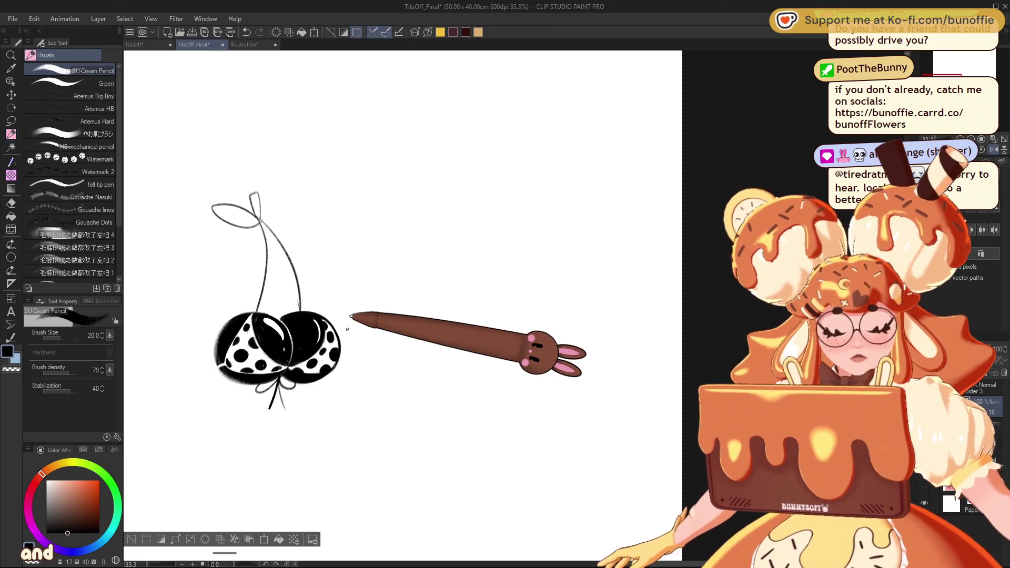
{"action": "mouse_move", "coordinate": [347, 329]}
{"action": "left_mouse_down"}
{"action": "mouse_move", "coordinate": [821, 329]}
{"action": "mouse_move", "coordinate": [121, 329]}
{"action": "mouse_move", "coordinate": [447, 330]}
{"action": "left_mouse_up"}
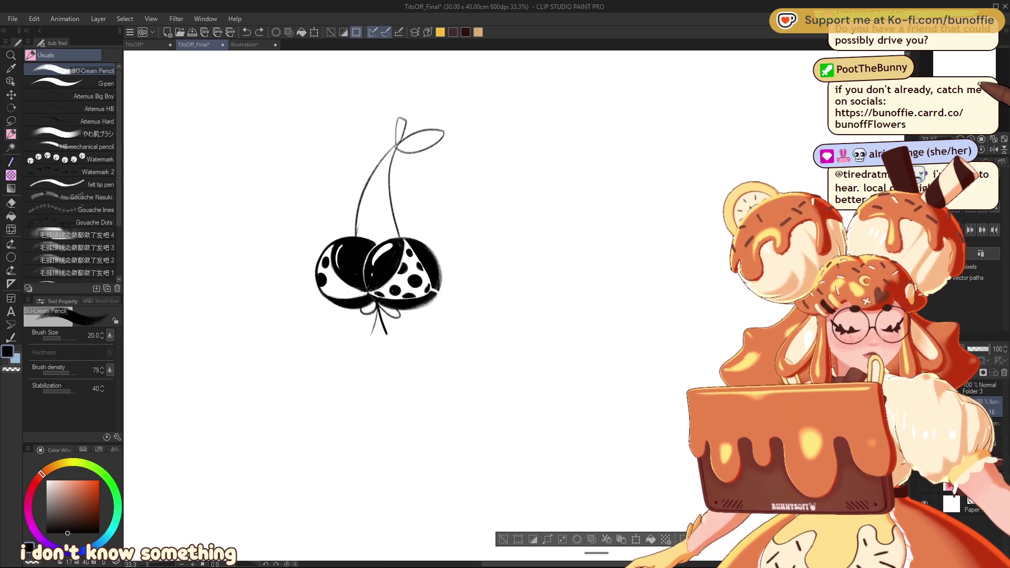
{"action": "key", "text": "e"}
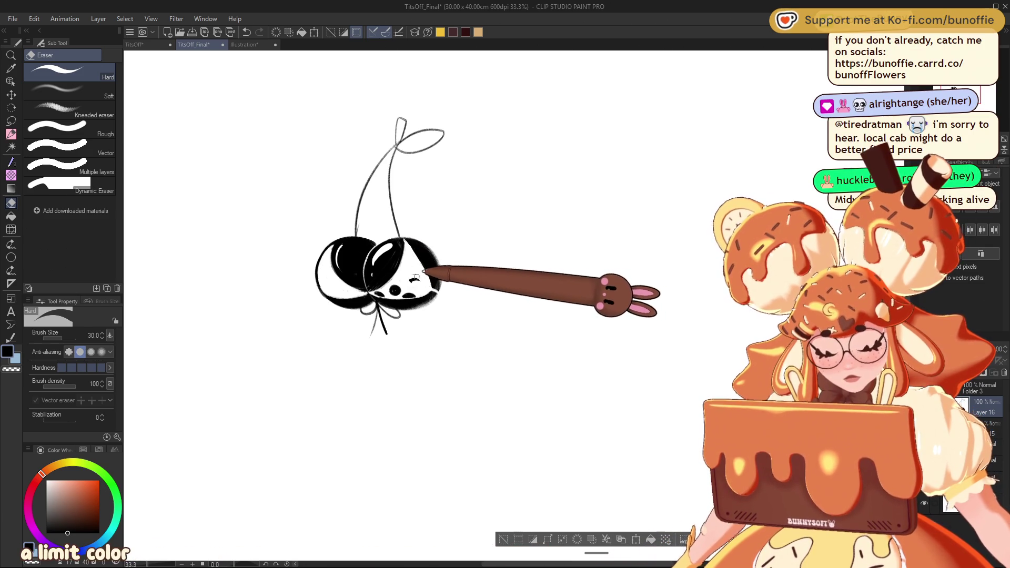
Erase the remaining dots on the right cherry, then thicken its right outline with the SU-Cream Pencil.
{"action": "left_click_drag", "start_coordinate": [404, 289], "coordinate": [388, 289]}
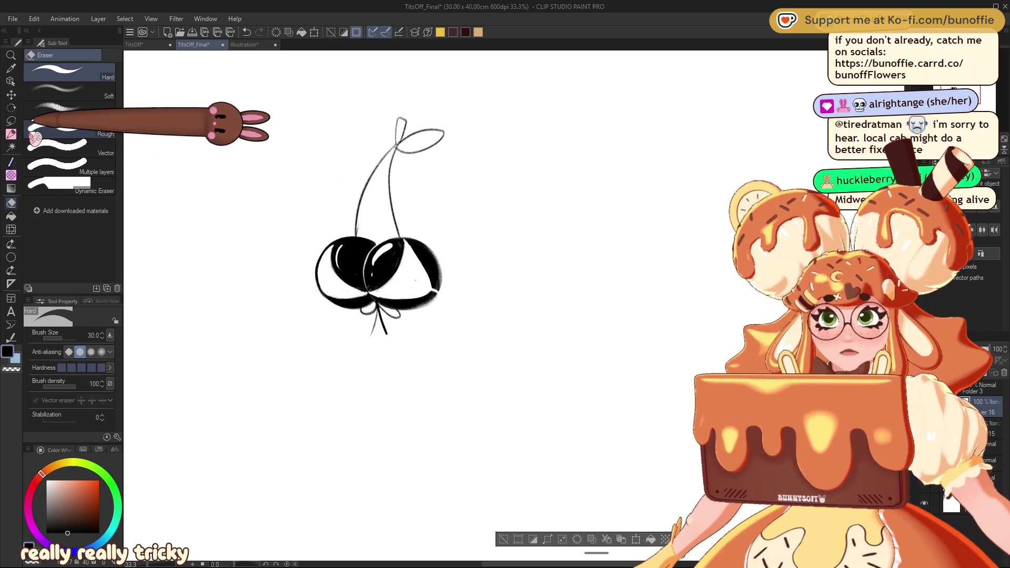
{"action": "left_click", "coordinate": [11, 134]}
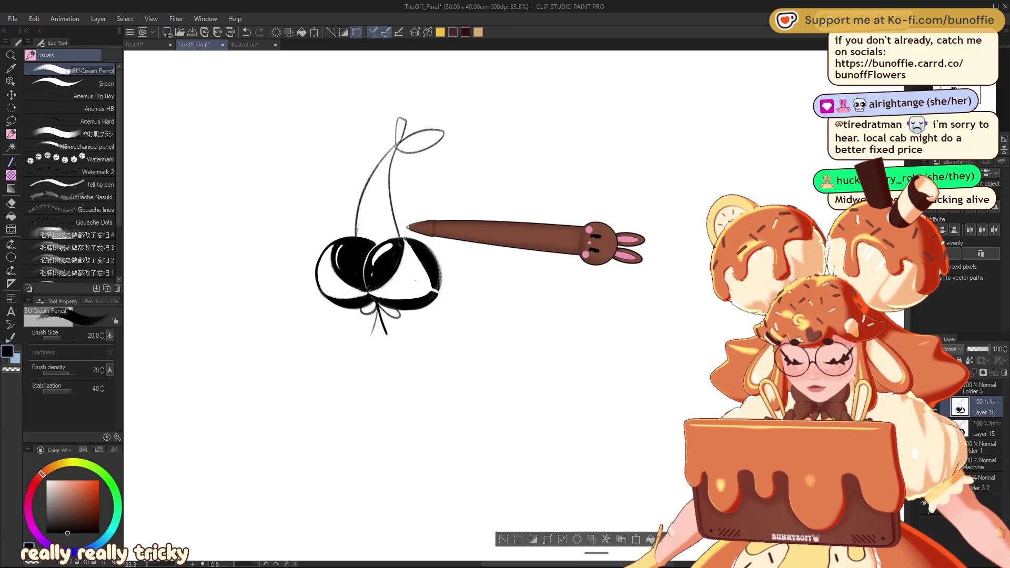
{"action": "left_click_drag", "start_coordinate": [428, 246], "coordinate": [441, 283]}
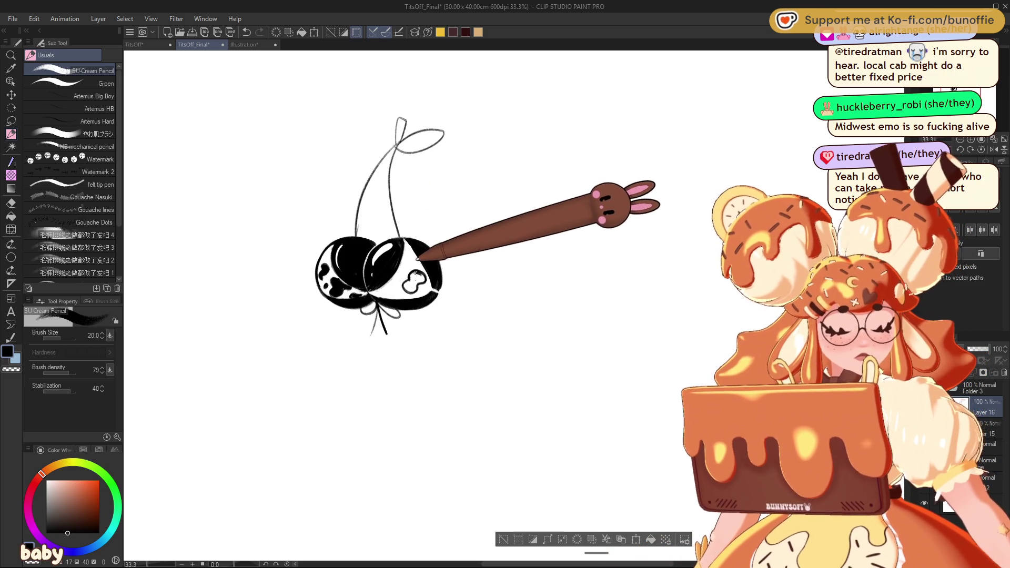
Fill the cherry's white gaps with black blobs, undo a stray stroke, and ink the left stem.
{"action": "left_click_drag", "start_coordinate": [410, 282], "coordinate": [414, 288]}
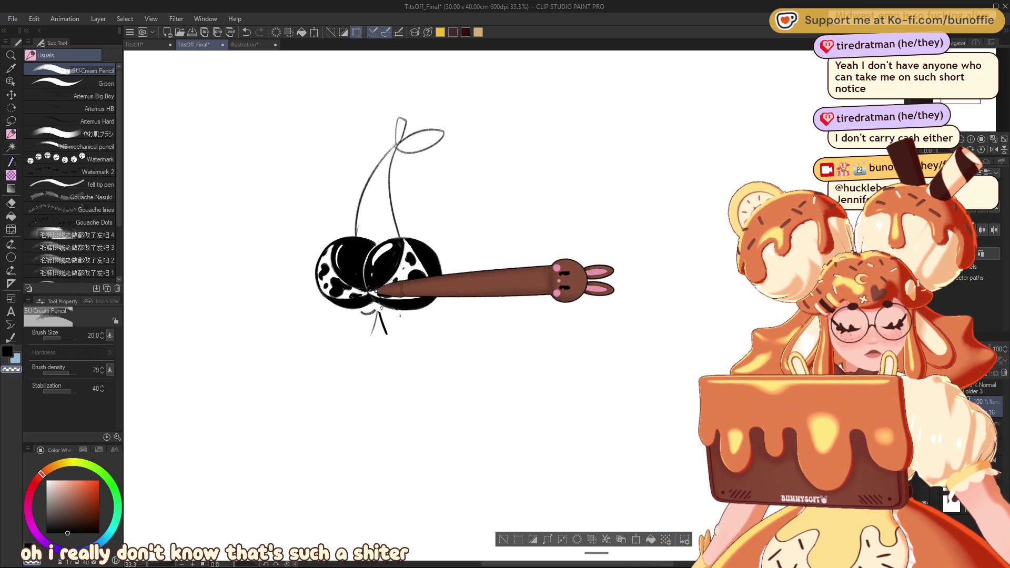
{"action": "key", "text": "ctrl+z"}
{"action": "key", "text": "ctrl+z"}
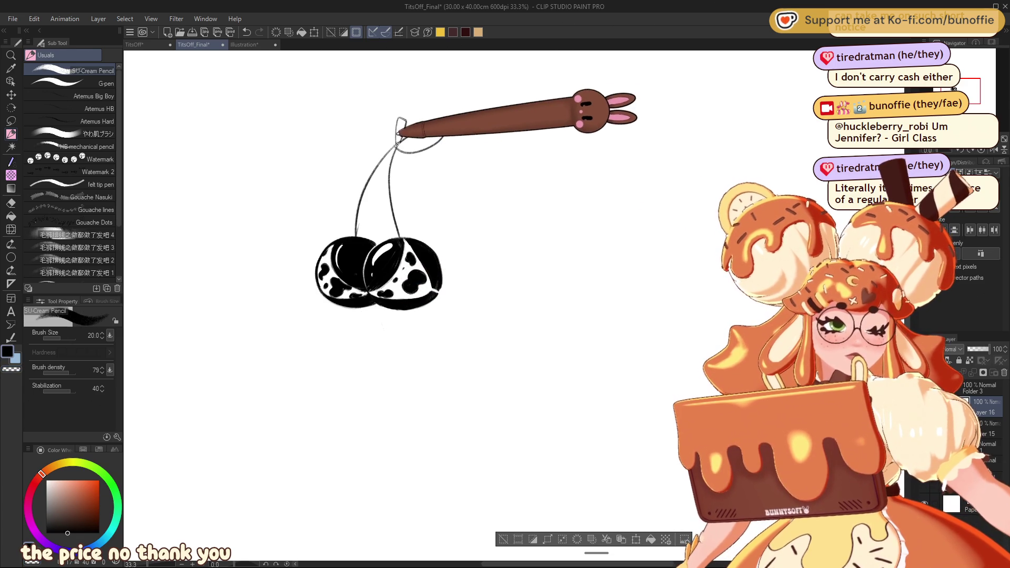
{"action": "left_click_drag", "start_coordinate": [401, 135], "coordinate": [356, 224]}
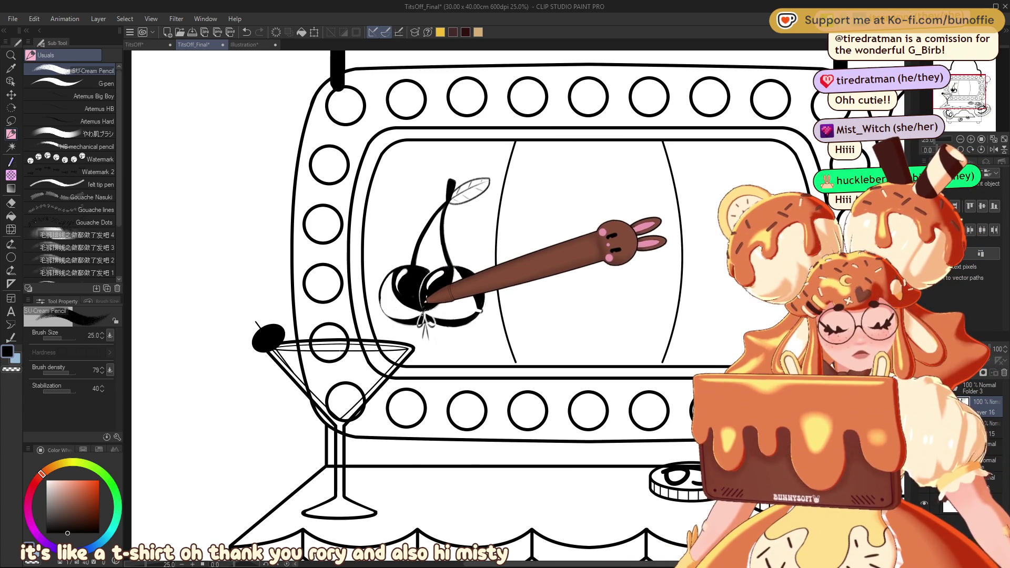
Undo the last stroke on the cherry.
{"action": "key", "text": "ctrl+z"}
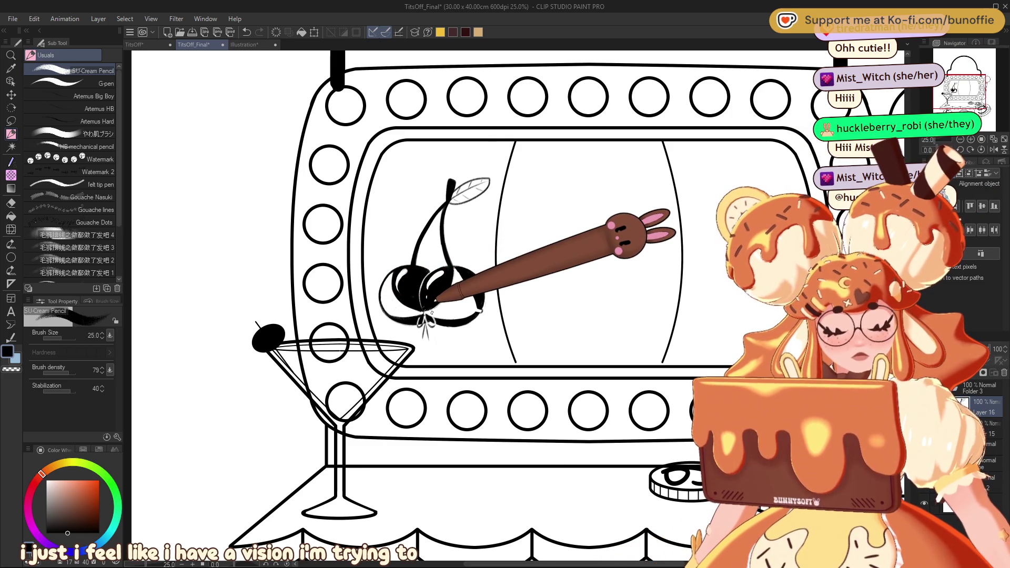
Mirror the view horizontally and back, then pan and zoom onto the cherry in the slot window.
{"action": "left_click", "coordinate": [993, 149]}
{"action": "left_click_drag", "start_coordinate": [963, 95], "coordinate": [976, 95]}
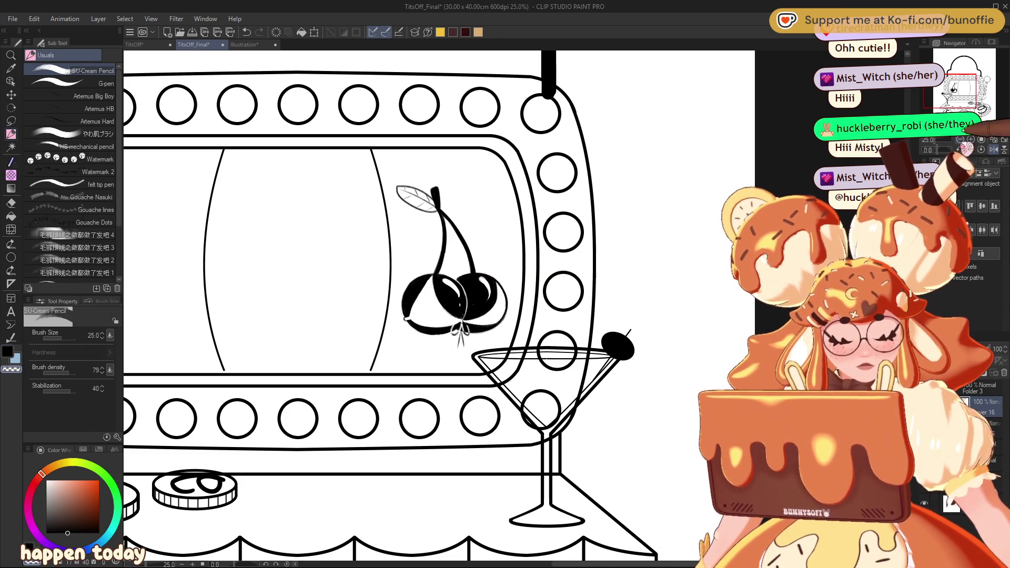
{"action": "left_click", "coordinate": [993, 149]}
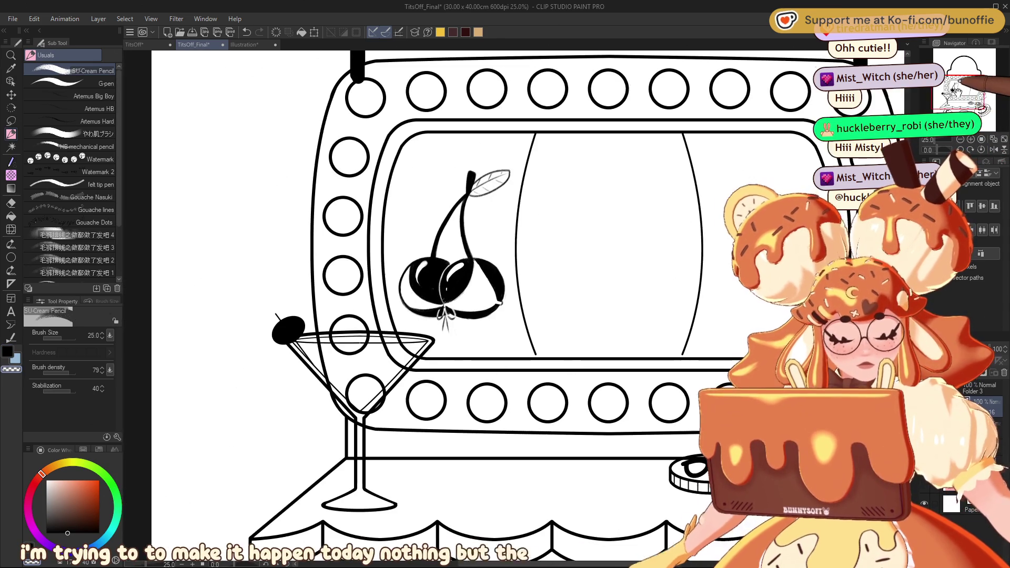
{"action": "left_click_drag", "start_coordinate": [963, 85], "coordinate": [958, 90]}
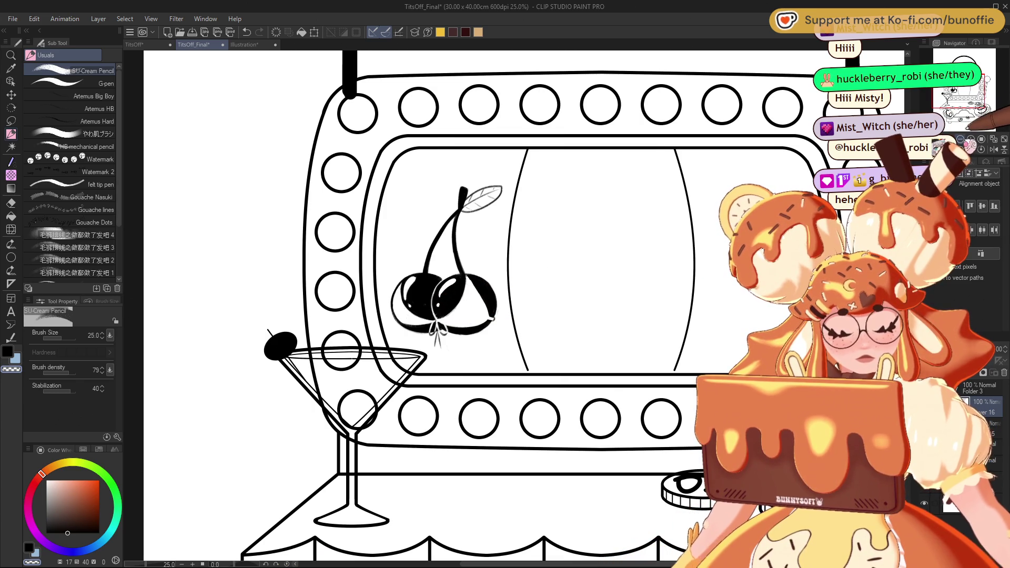
{"action": "key", "text": "ctrl+minus"}
{"action": "key", "text": "ctrl+plus"}
{"action": "key", "text": "ctrl+plus"}
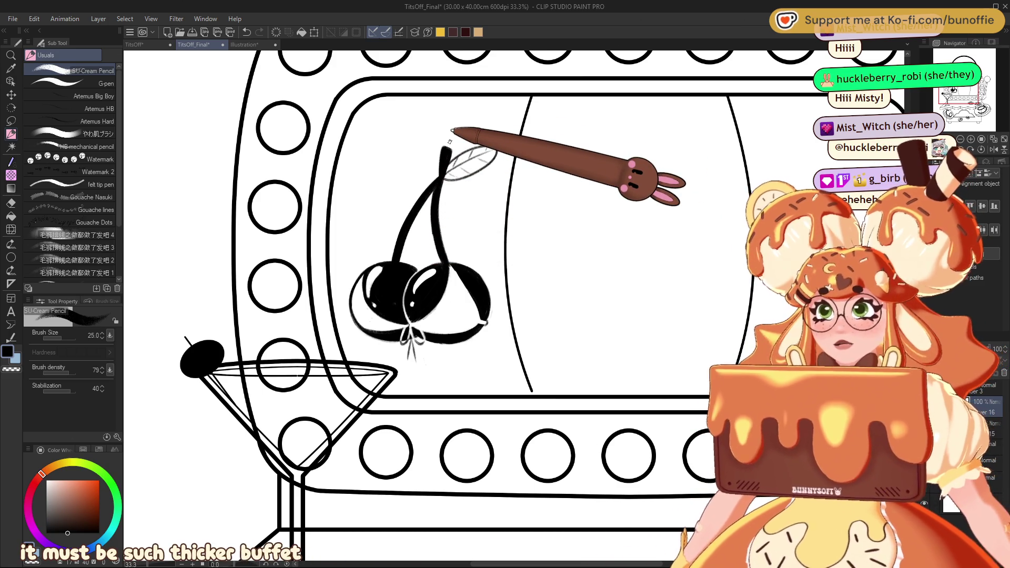
With Liquify at brush size 700, push the stem top and leaf right and reshape the leaf.
{"action": "key", "text": "ctrl+minus"}
{"action": "key", "text": "ctrl+minus"}
{"action": "key", "text": "ctrl+minus"}
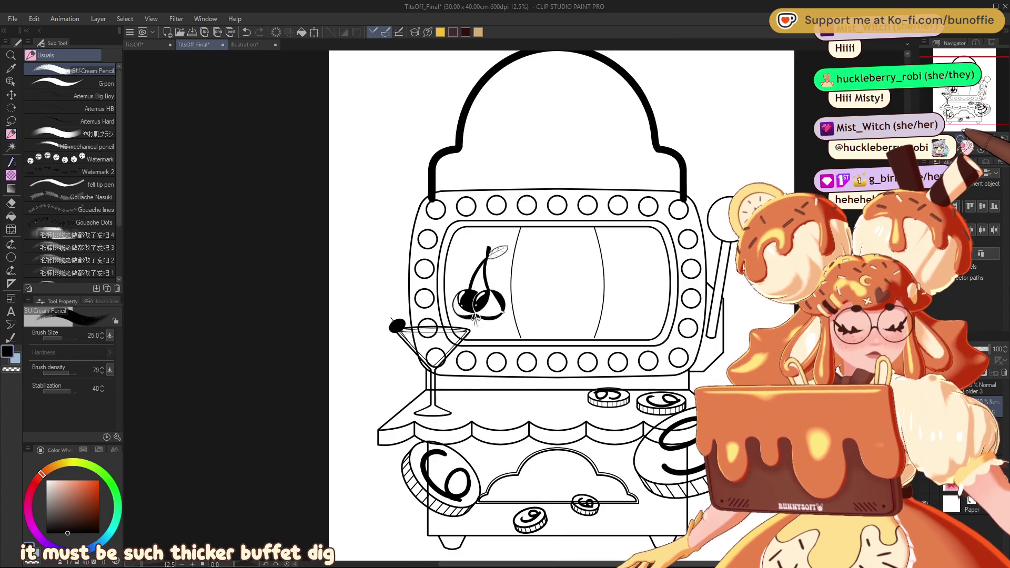
{"action": "key", "text": "ctrl+plus"}
{"action": "key", "text": "ctrl+plus"}
{"action": "key", "text": "ctrl+plus"}
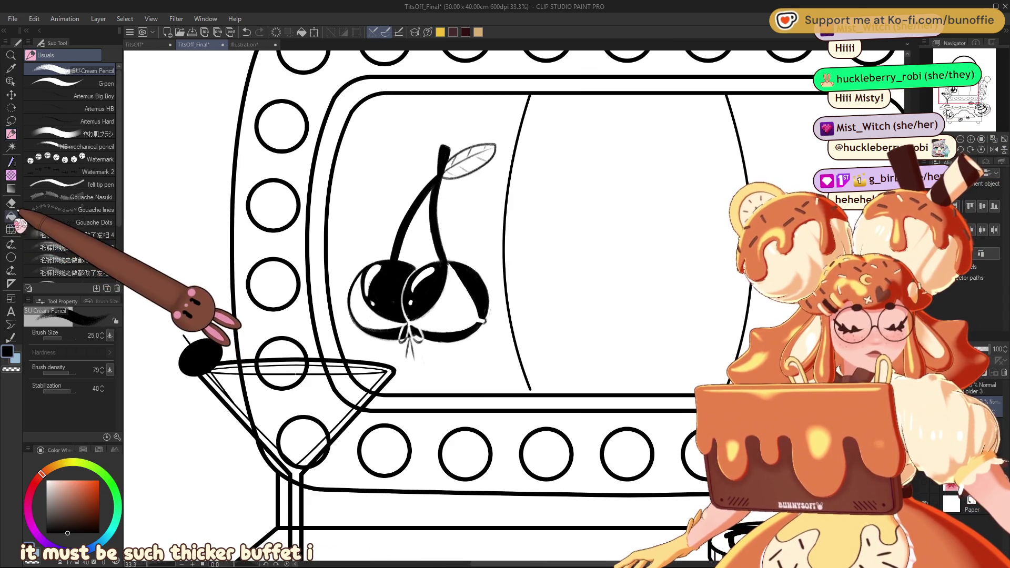
{"action": "left_click", "coordinate": [10, 229]}
{"action": "key", "text": "bracketright"}
{"action": "key", "text": "bracketright"}
{"action": "key", "text": "bracketright"}
{"action": "left_click_drag", "start_coordinate": [437, 176], "coordinate": [473, 169]}
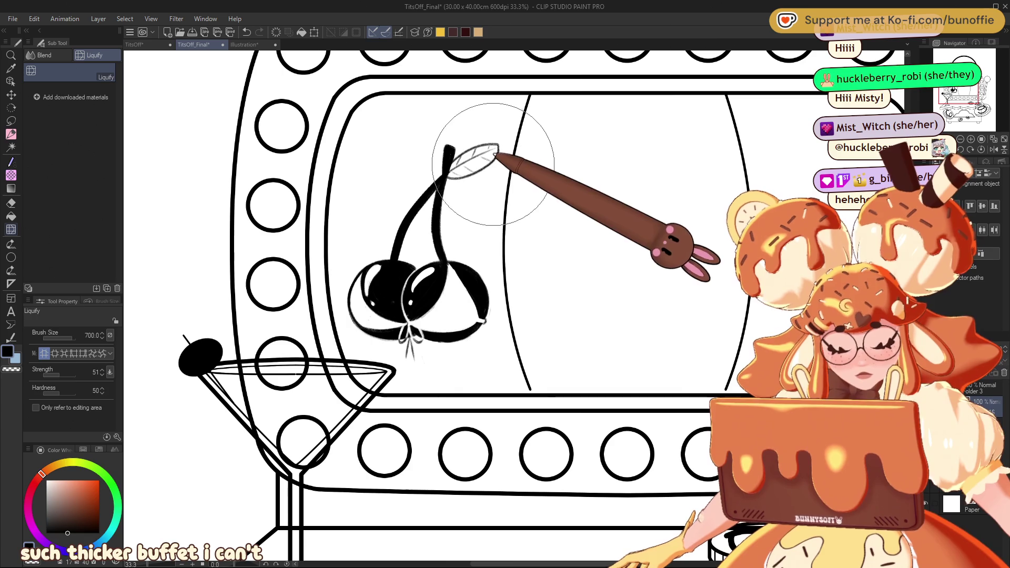
{"action": "left_click_drag", "start_coordinate": [421, 174], "coordinate": [511, 159]}
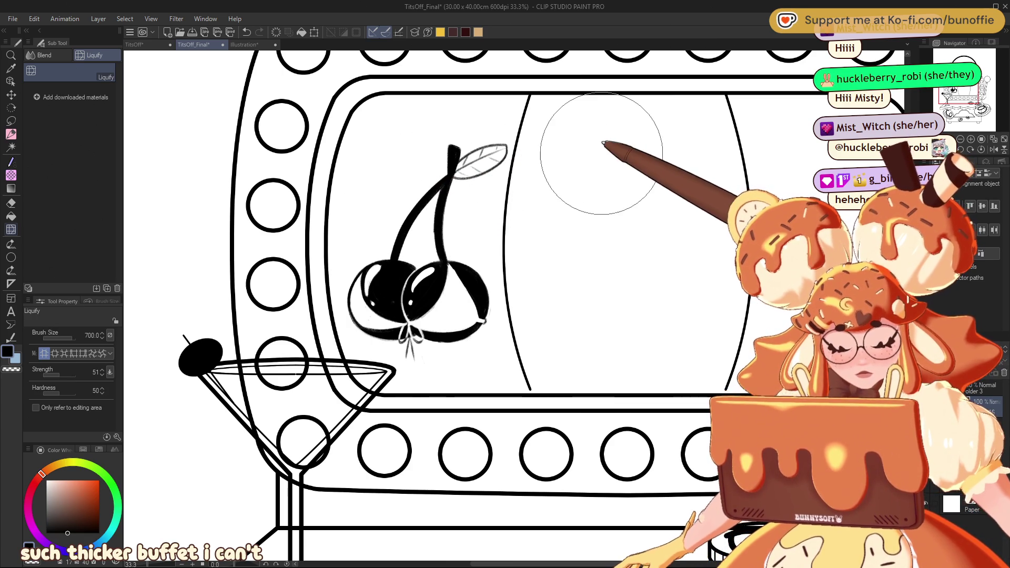
{"action": "left_click", "coordinate": [960, 138]}
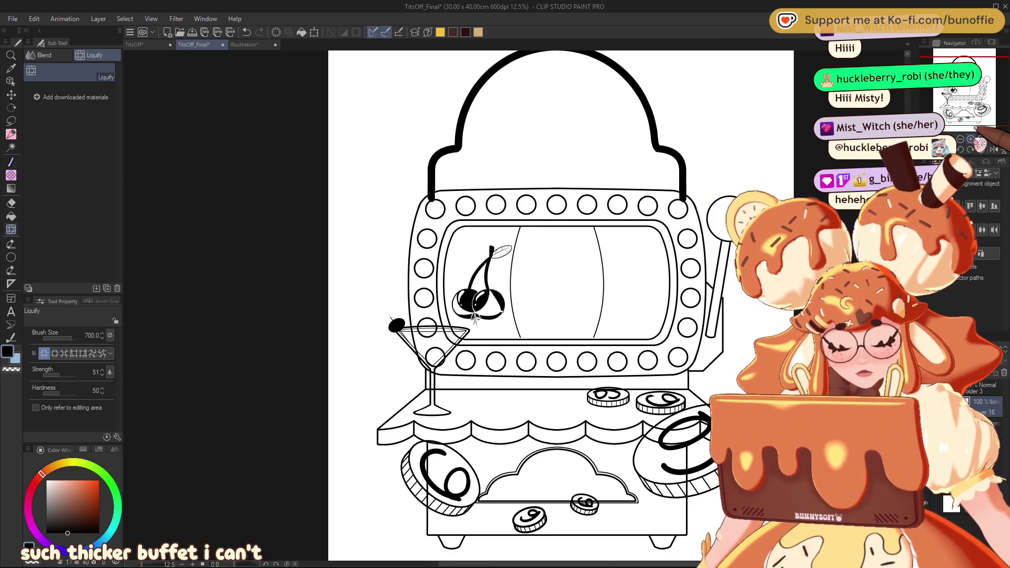
{"action": "left_click", "coordinate": [971, 138]}
{"action": "left_click", "coordinate": [11, 95]}
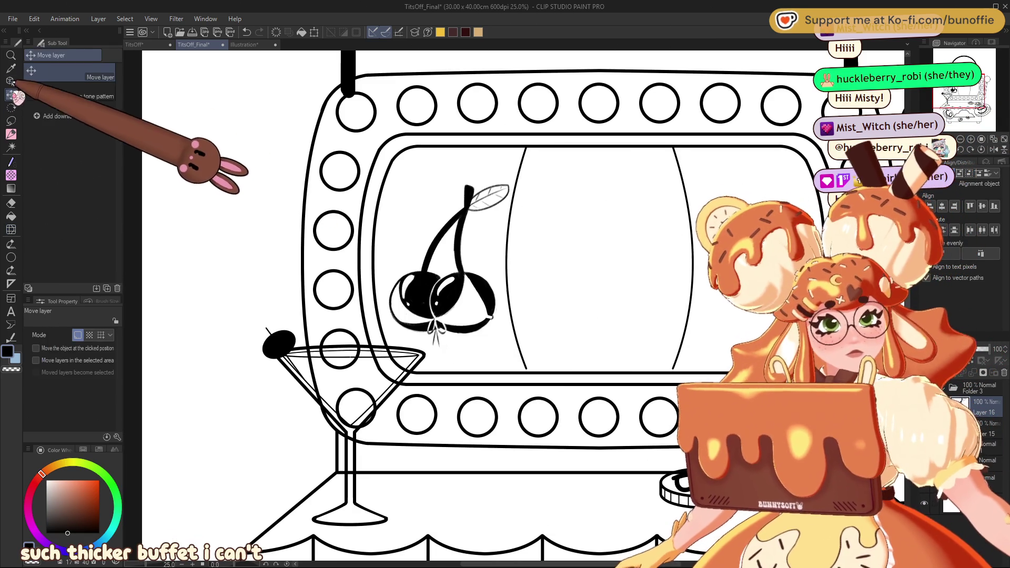
Rotate the cherry layer slightly clockwise.
{"action": "key", "text": "ctrl+t"}
{"action": "left_click_drag", "start_coordinate": [565, 165], "coordinate": [561, 181]}
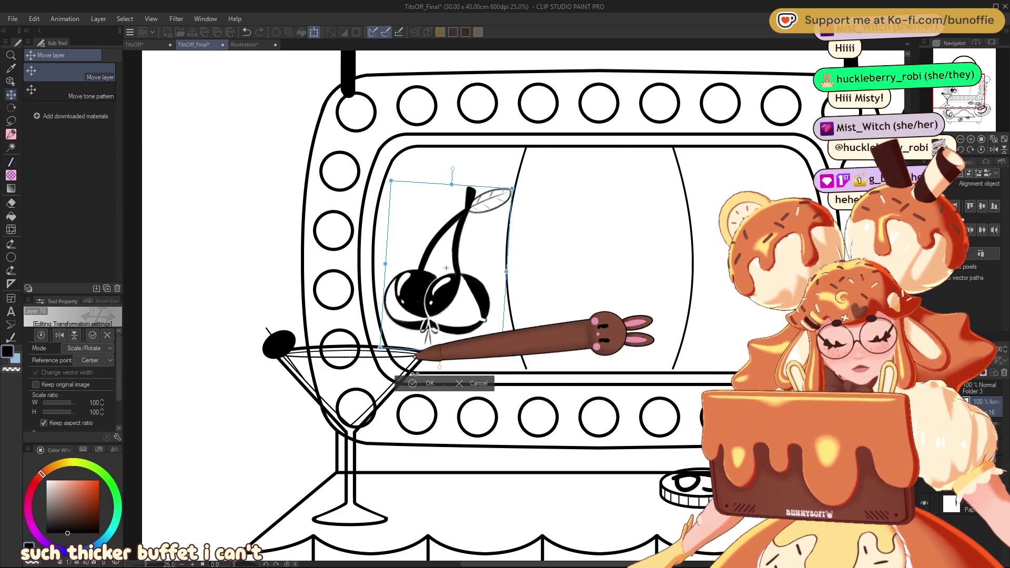
{"action": "left_click", "coordinate": [427, 382]}
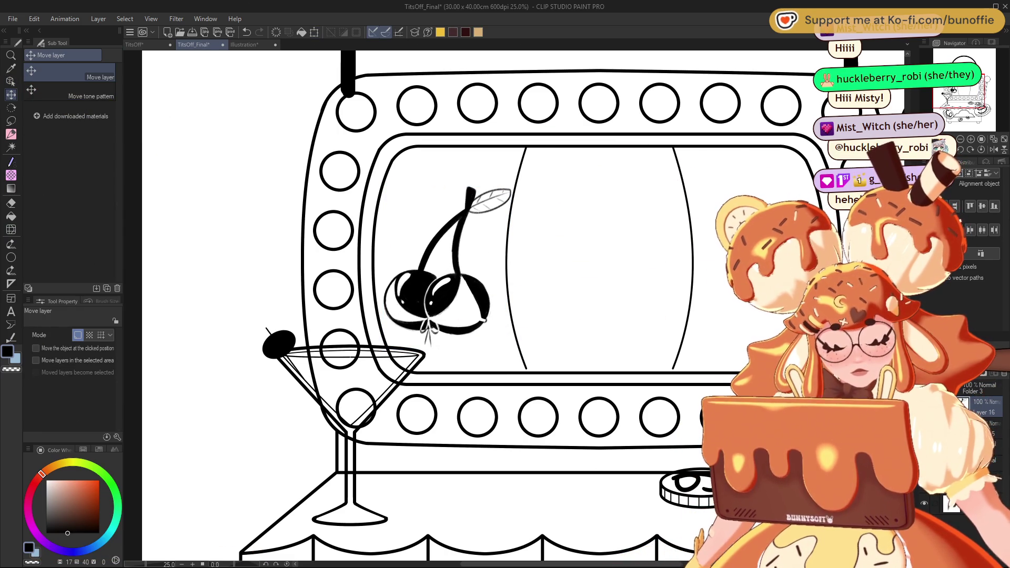
Duplicate the cherry and place copies in the middle and right reels.
{"action": "key", "text": "ctrl+j"}
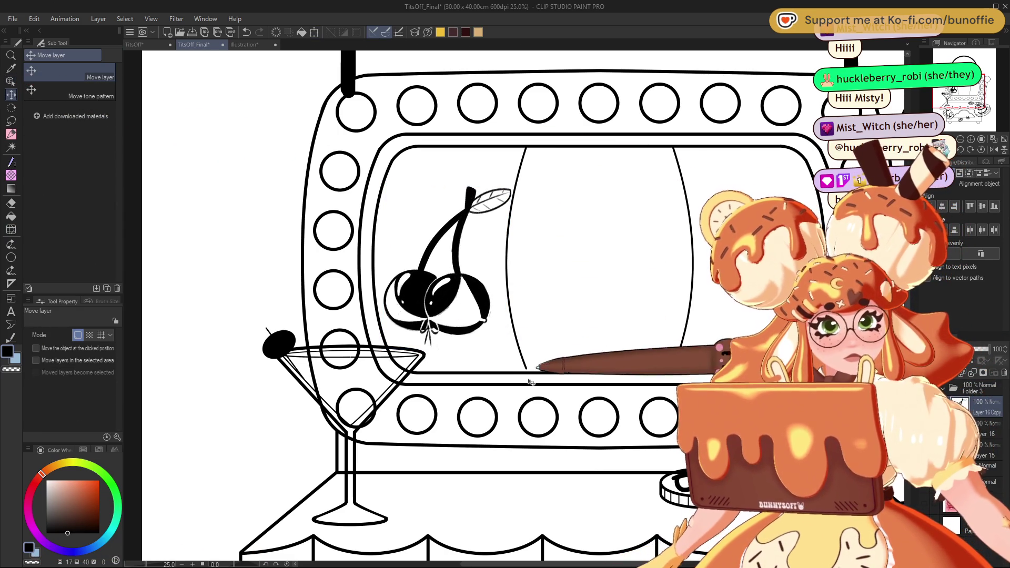
{"action": "left_click_drag", "start_coordinate": [460, 303], "coordinate": [615, 307]}
{"action": "key", "text": "ctrl+z"}
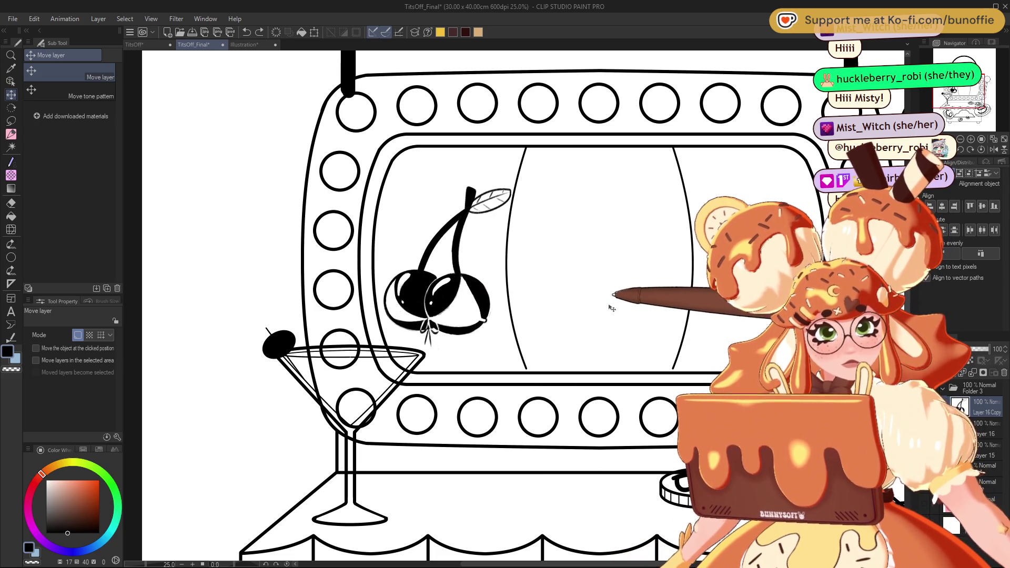
{"action": "key", "text": "ctrl+y"}
{"action": "left_click_drag", "start_coordinate": [619, 302], "coordinate": [784, 303]}
{"action": "key", "text": "ctrl+c"}
{"action": "key", "text": "ctrl+v"}
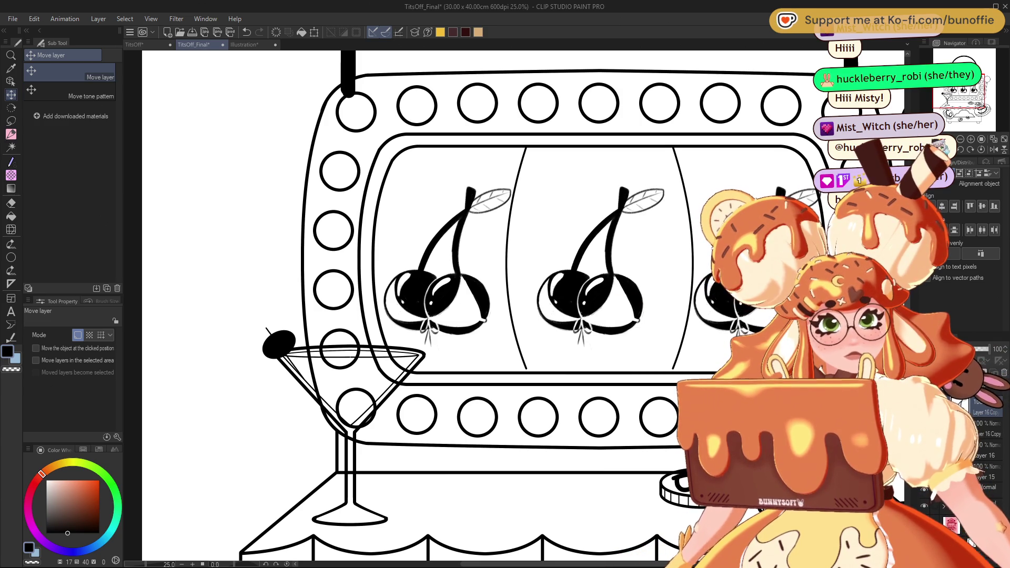
{"action": "left_click_drag", "start_coordinate": [965, 92], "coordinate": [975, 90]}
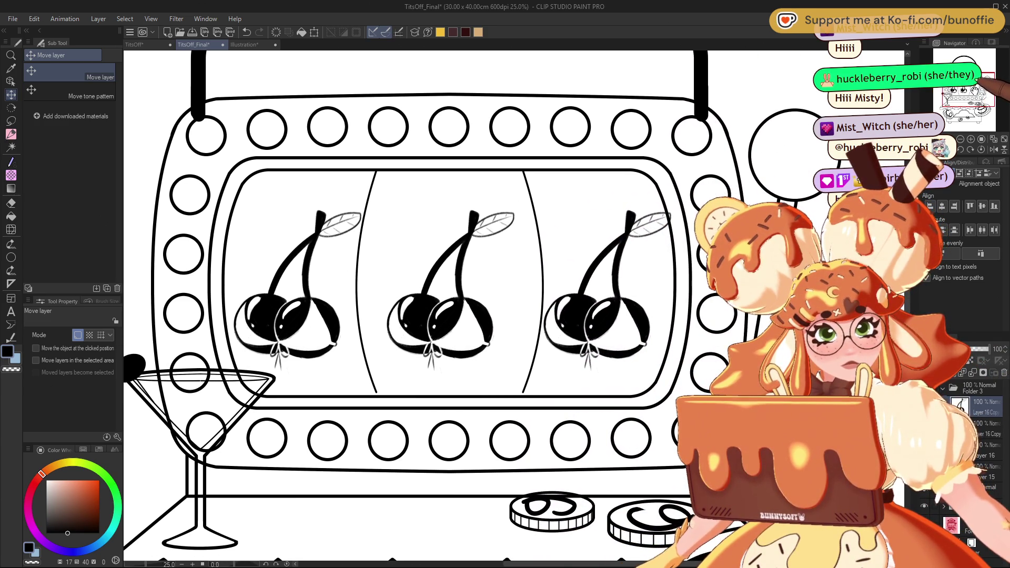
{"action": "left_click_drag", "start_coordinate": [615, 339], "coordinate": [596, 336]}
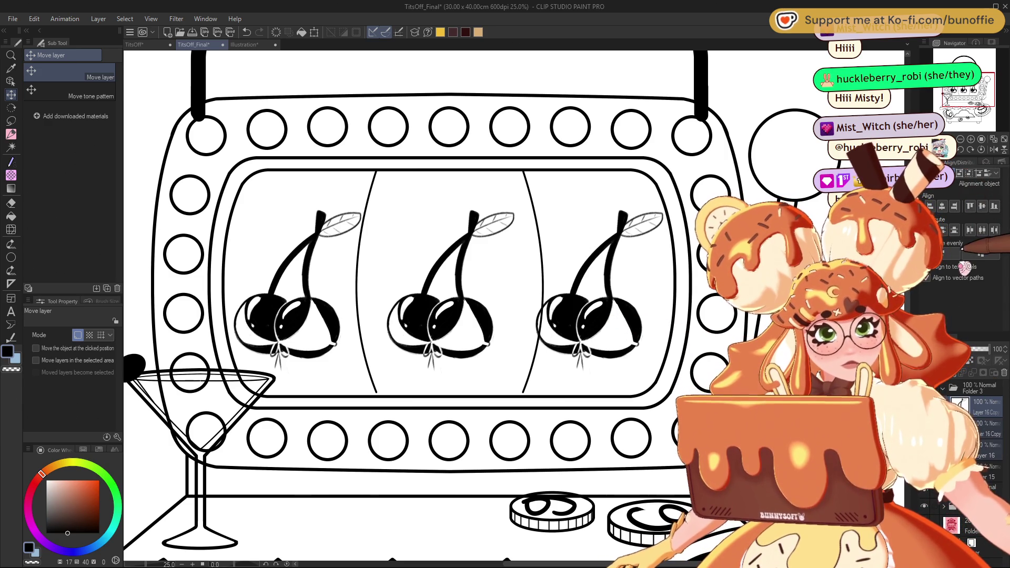
Space the three cherries evenly, then delete the middle and right copies.
{"action": "left_click", "coordinate": [982, 253]}
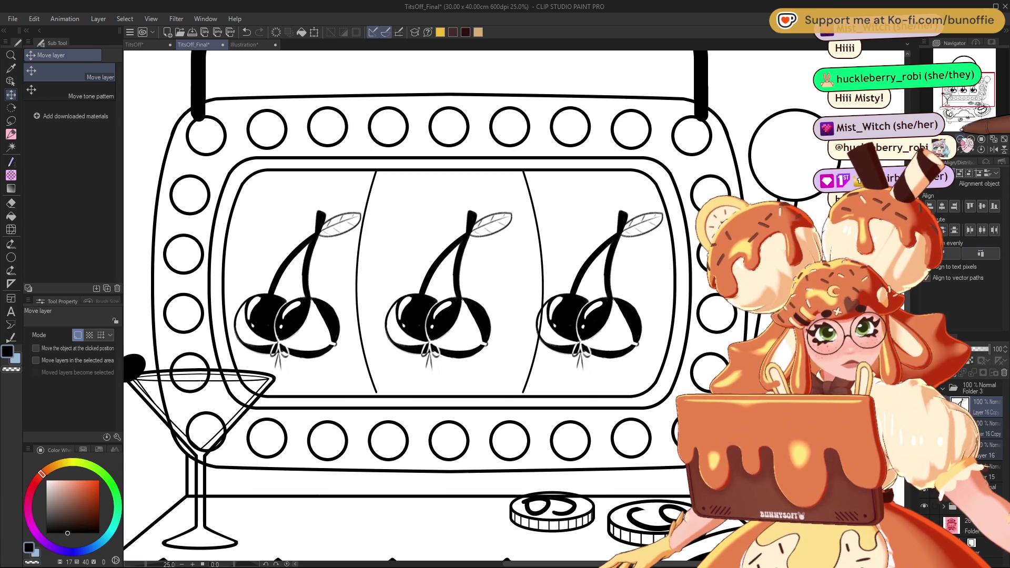
{"action": "key", "text": "ctrl+minus"}
{"action": "key", "text": "ctrl+minus"}
{"action": "key", "text": "ctrl+minus"}
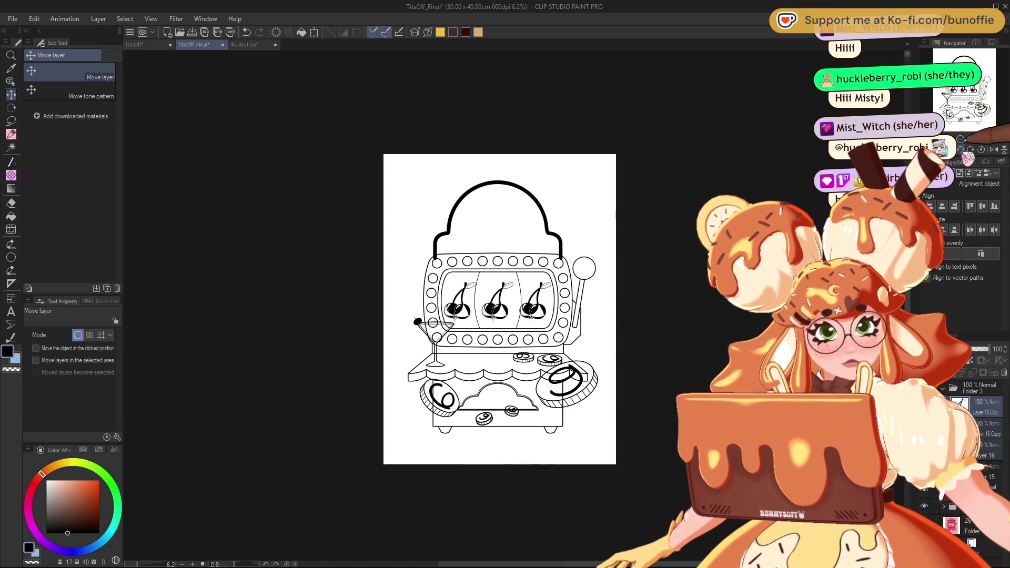
{"action": "key", "text": "ctrl+plus"}
{"action": "key", "text": "ctrl+plus"}
{"action": "key", "text": "ctrl+plus"}
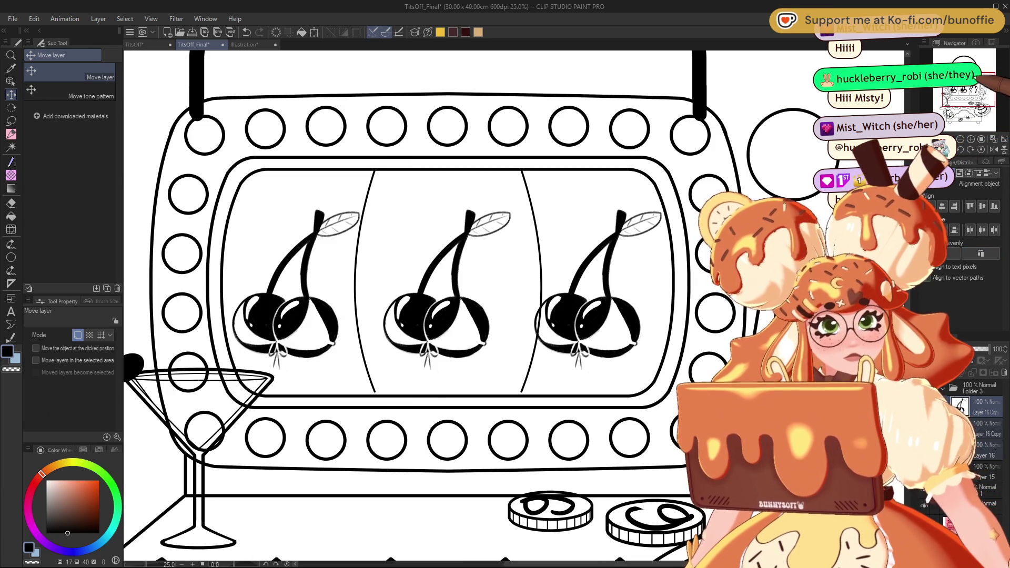
{"action": "mouse_move", "coordinate": [421, 263]}
{"action": "left_mouse_down"}
{"action": "mouse_move", "coordinate": [428, 239]}
{"action": "mouse_move", "coordinate": [453, 287]}
{"action": "left_mouse_up"}
{"action": "left_click_drag", "start_coordinate": [985, 83], "coordinate": [988, 83]}
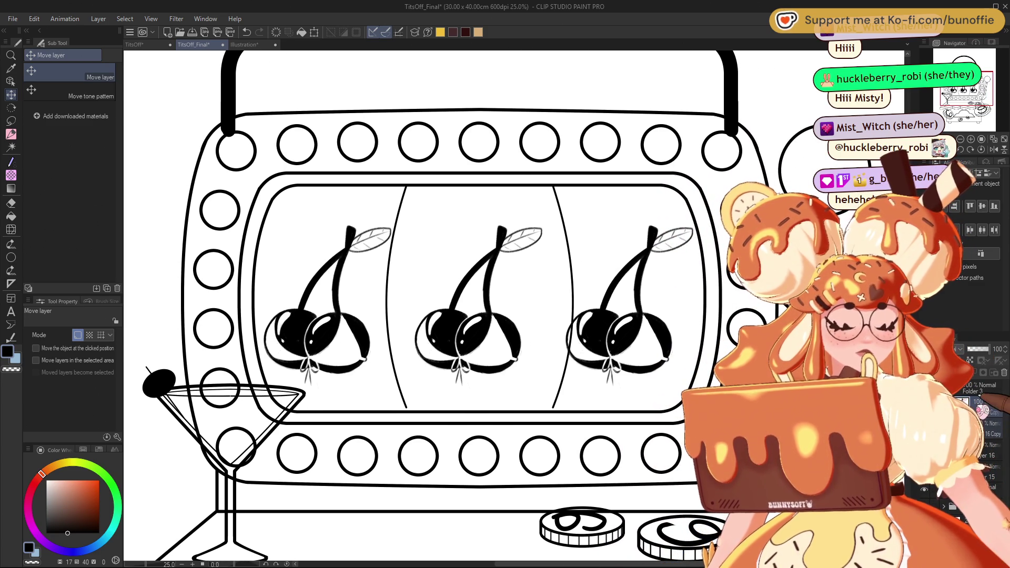
{"action": "left_click", "coordinate": [1004, 374]}
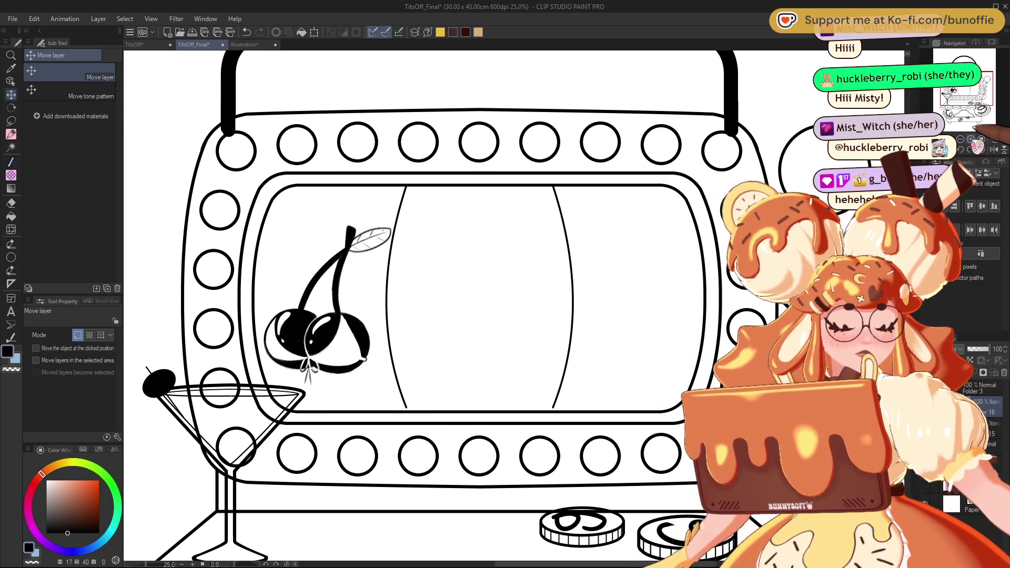
Switch back to the pencil and save the artwork with Ctrl+S.
{"action": "scroll", "coordinate": [954, 92], "scroll_direction": "up", "scroll_amount": 2}
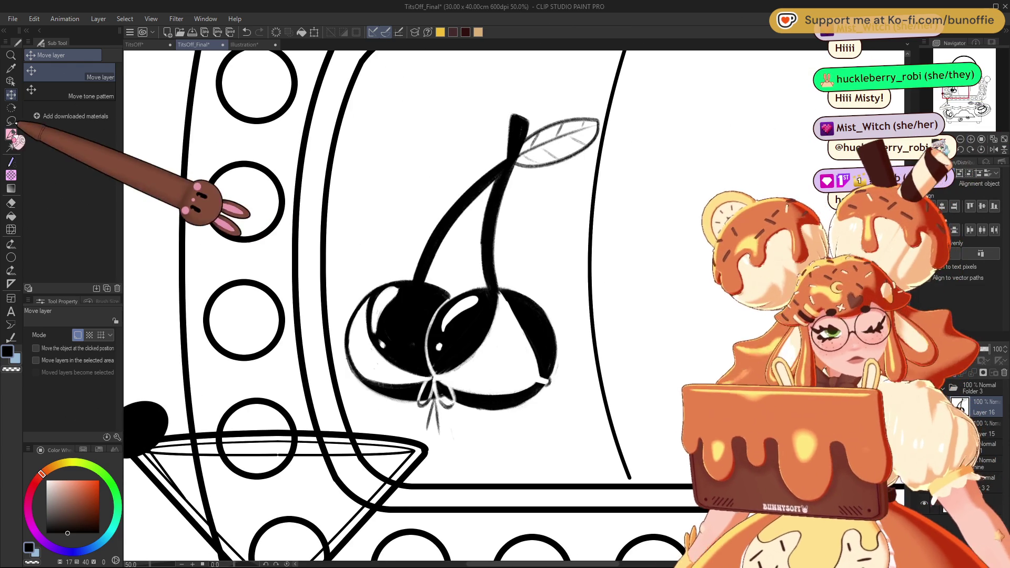
{"action": "left_click", "coordinate": [10, 134]}
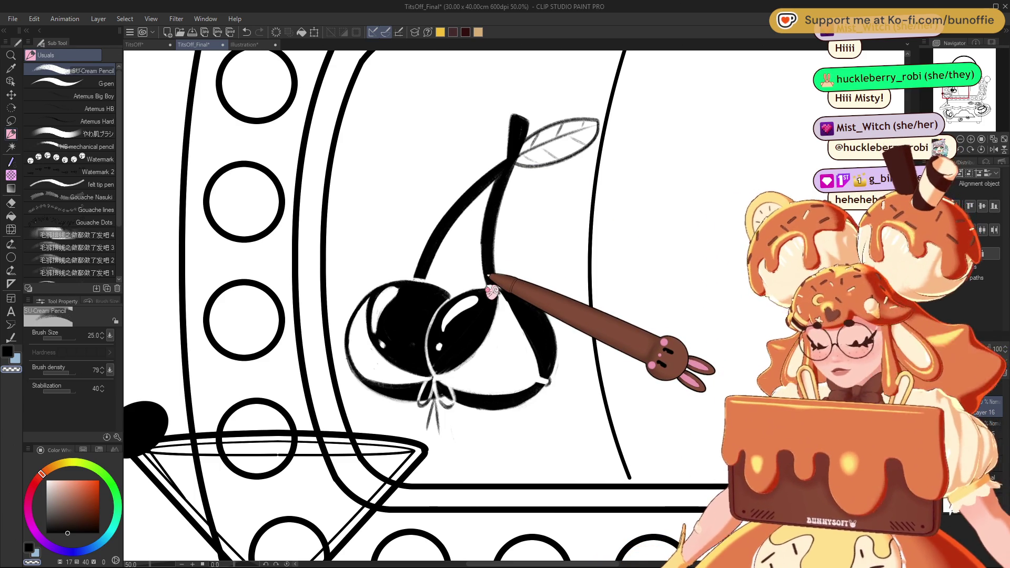
{"action": "key", "text": "ctrl+s"}
Lower the cherry layer's opacity to 43% so it fades to grey.
{"action": "key", "text": "ctrl+minus"}
{"action": "key", "text": "ctrl+minus"}
{"action": "key", "text": "ctrl+minus"}
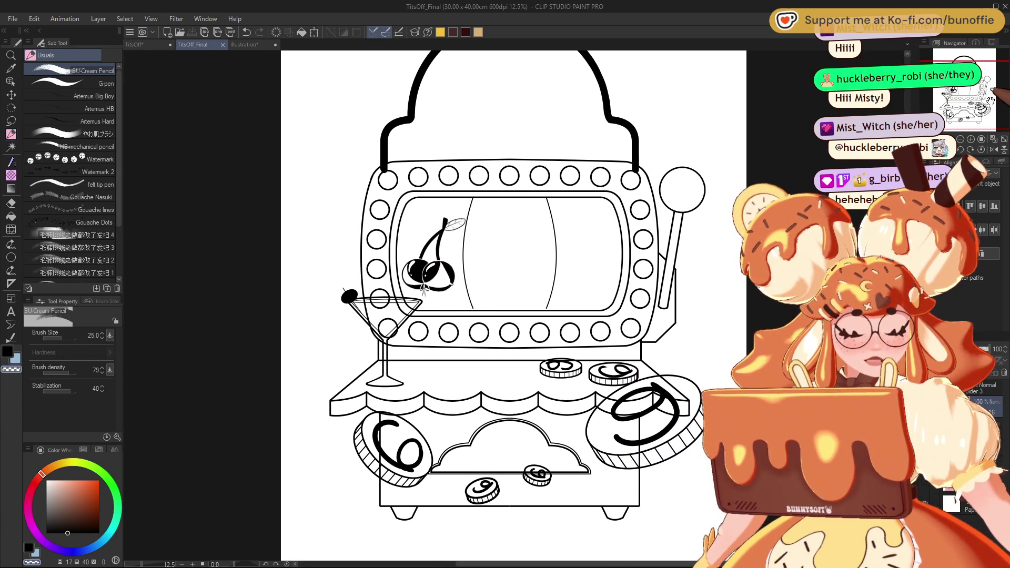
{"action": "key", "text": "ctrl+plus"}
{"action": "key", "text": "ctrl+plus"}
{"action": "left_click_drag", "start_coordinate": [977, 129], "coordinate": [983, 105]}
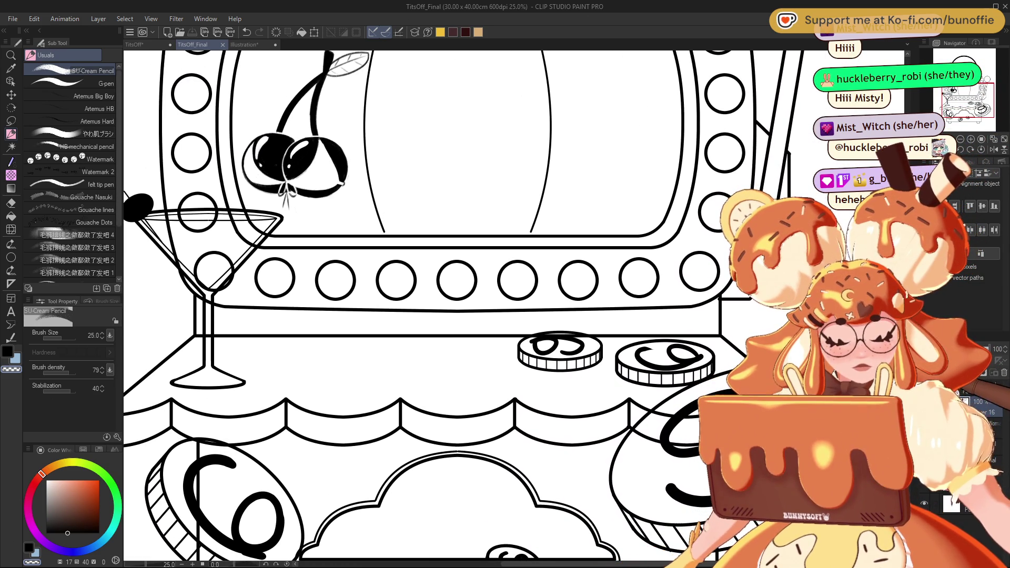
{"action": "scroll", "coordinate": [983, 105], "scroll_direction": "down", "scroll_amount": 5}
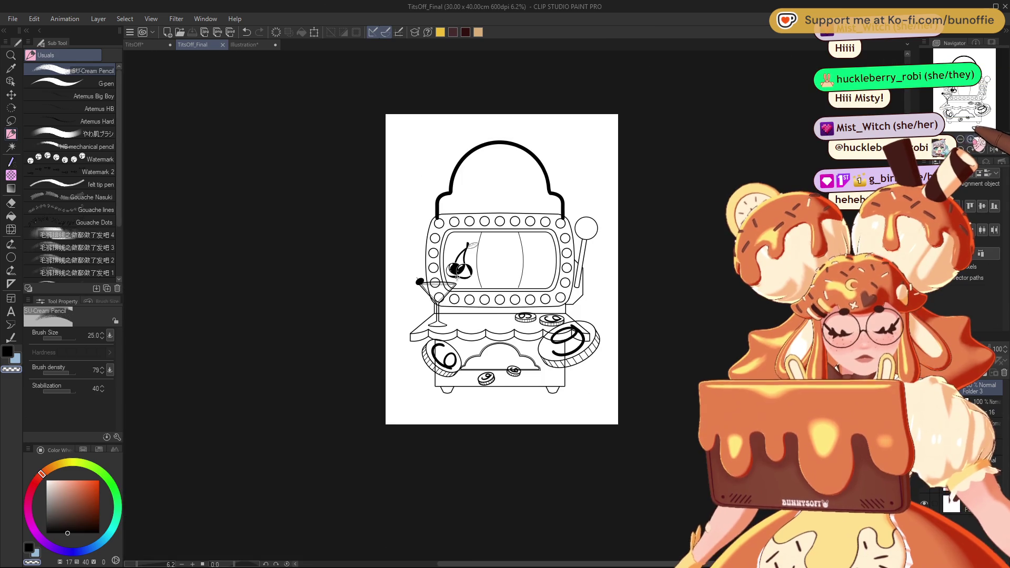
{"action": "scroll", "coordinate": [984, 105], "scroll_direction": "up", "scroll_amount": 5}
{"action": "left_click_drag", "start_coordinate": [983, 106], "coordinate": [973, 99]}
{"action": "scroll", "coordinate": [973, 99], "scroll_direction": "up", "scroll_amount": 1}
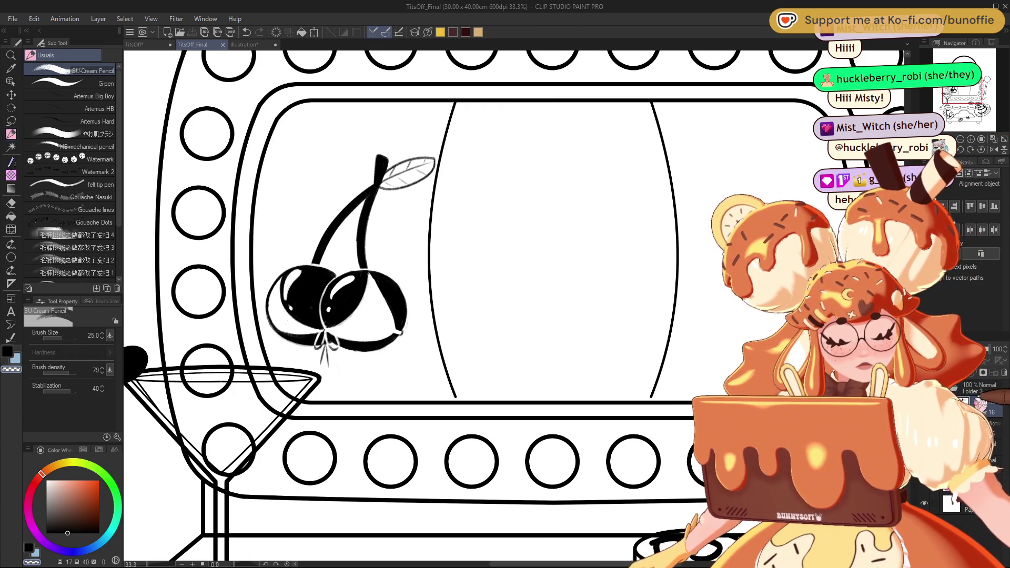
{"action": "left_click_drag", "start_coordinate": [1002, 363], "coordinate": [965, 363]}
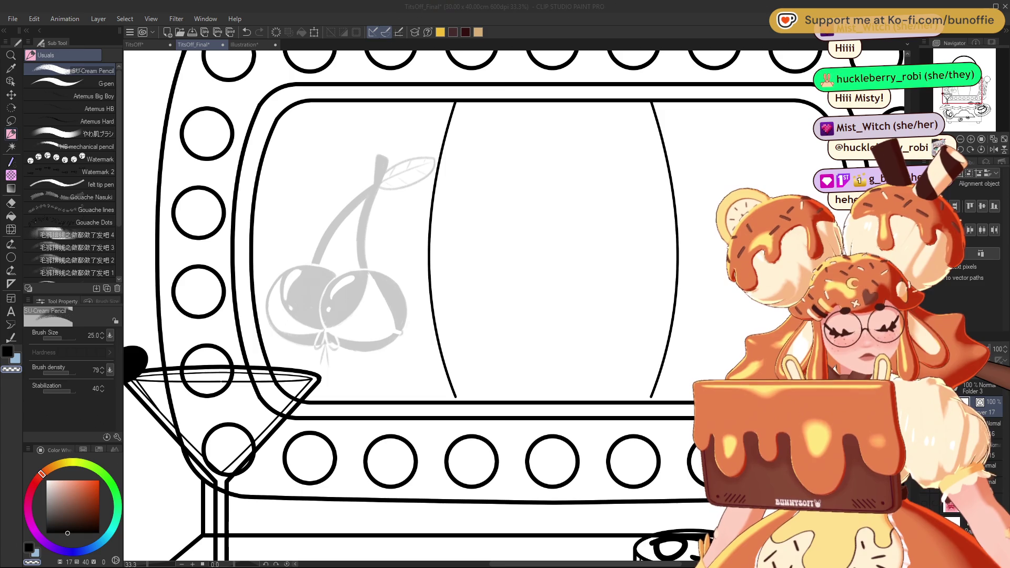
Select Layer 16 and draw an ellipse circle outline over the right cherry.
{"action": "left_click", "coordinate": [548, 223]}
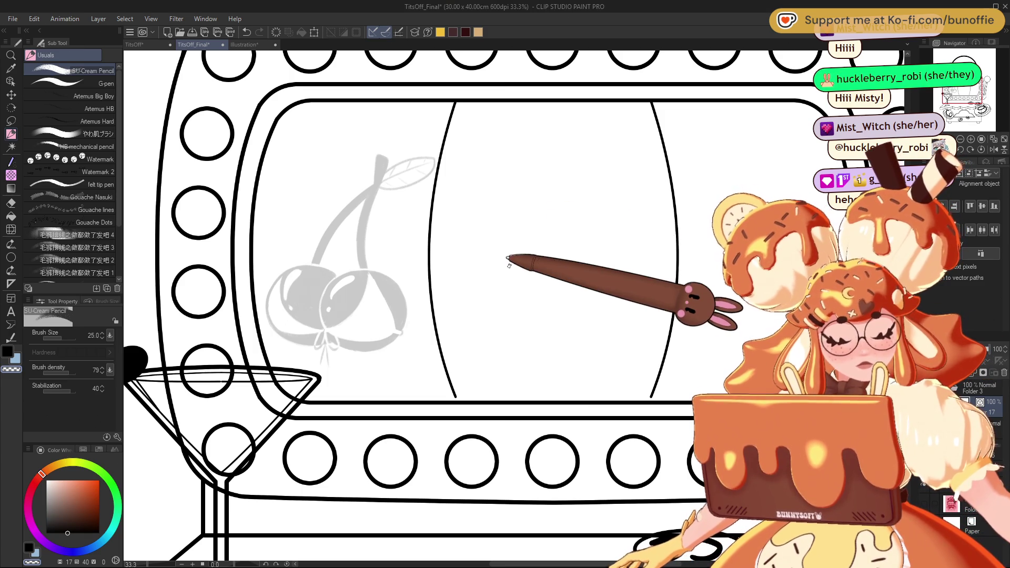
{"action": "left_click", "coordinate": [970, 139]}
{"action": "left_click_drag", "start_coordinate": [966, 92], "coordinate": [963, 90]}
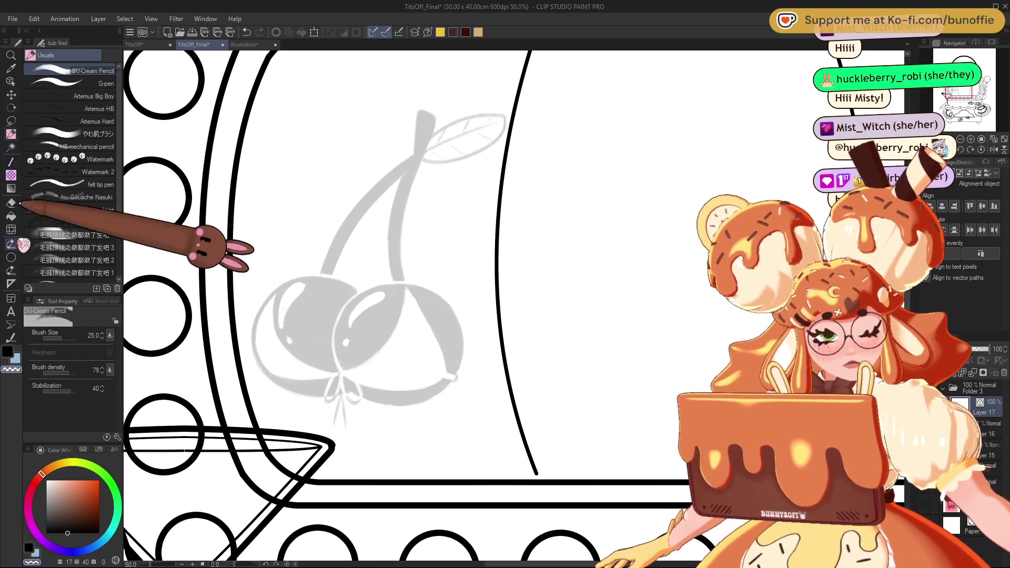
{"action": "left_click", "coordinate": [958, 380]}
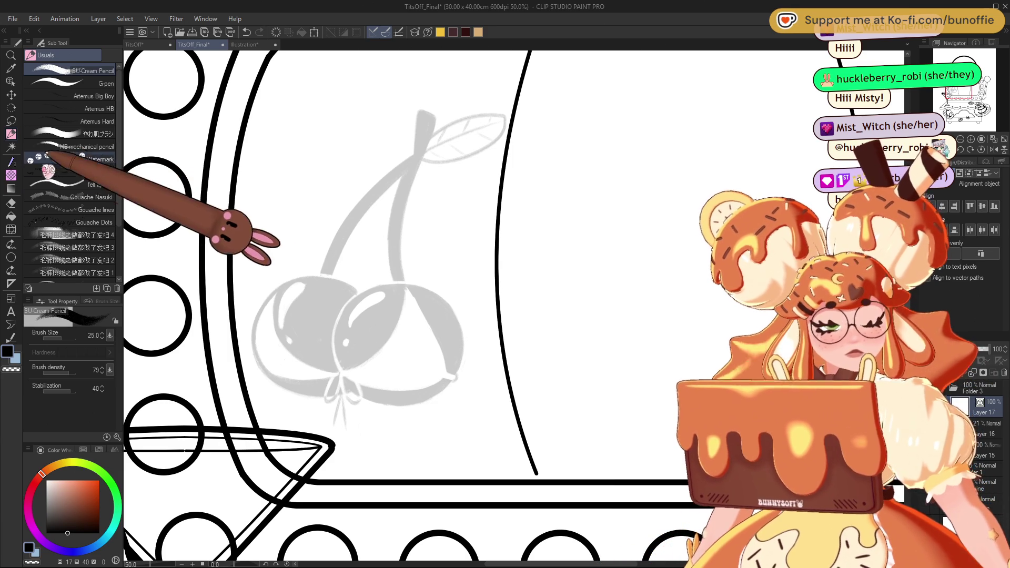
{"action": "left_click", "coordinate": [10, 258]}
{"action": "left_click_drag", "start_coordinate": [334, 284], "coordinate": [462, 411]}
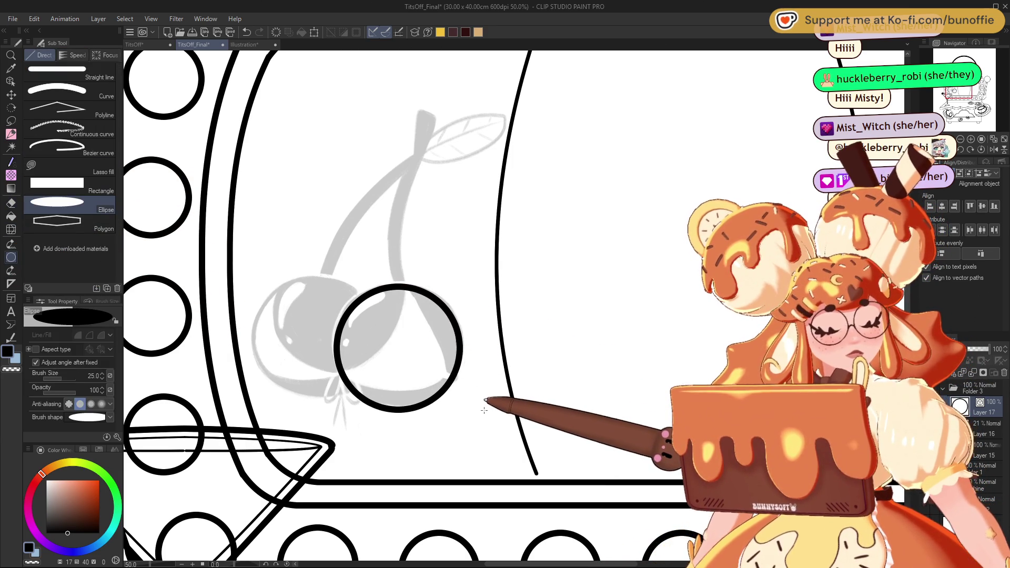
Nudge the circle, copy it over the left cherry, and erase the overlapping arc.
{"action": "left_click", "coordinate": [10, 95]}
{"action": "left_click_drag", "start_coordinate": [434, 311], "coordinate": [433, 307]}
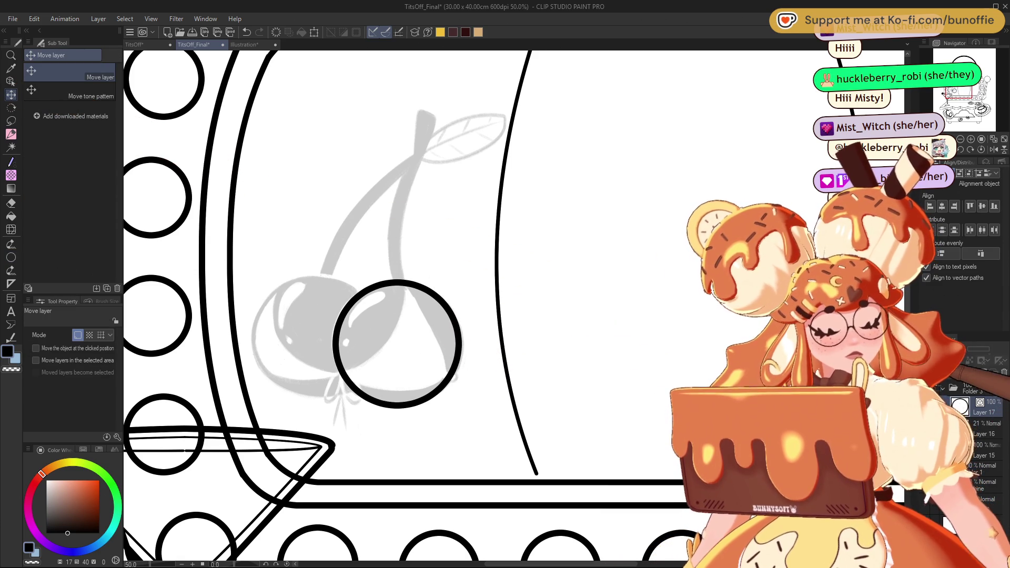
{"action": "mouse_move", "coordinate": [447, 342]}
{"action": "left_mouse_down"}
{"action": "mouse_move", "coordinate": [408, 323]}
{"action": "mouse_move", "coordinate": [354, 330]}
{"action": "mouse_move", "coordinate": [366, 335]}
{"action": "left_mouse_up"}
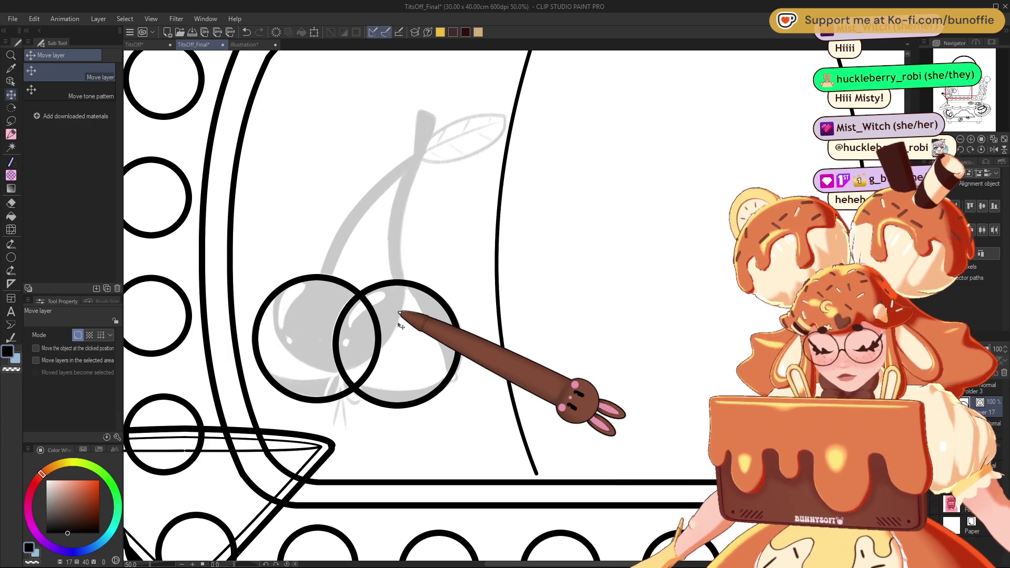
{"action": "key", "text": "e"}
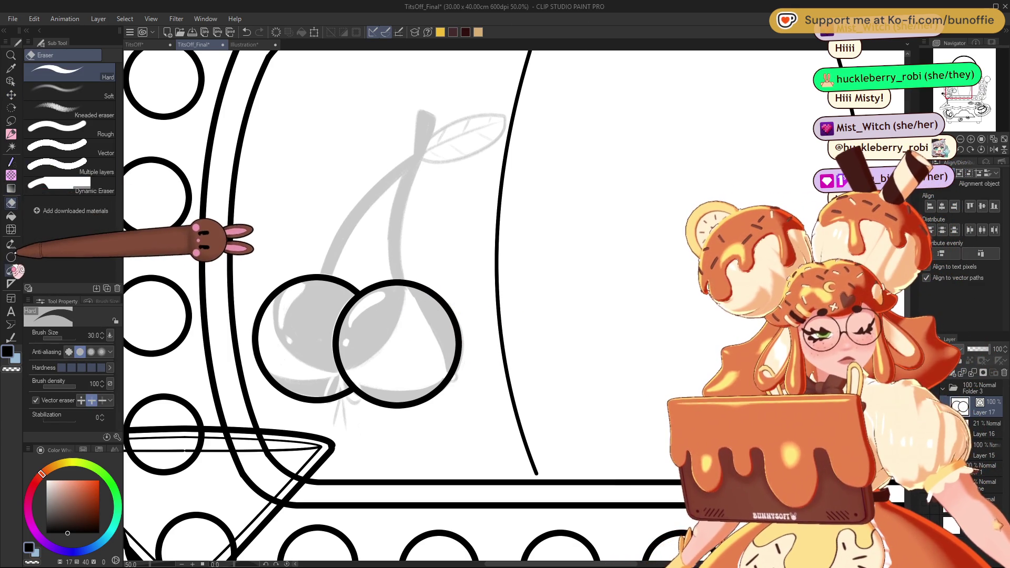
{"action": "left_click", "coordinate": [11, 256]}
{"action": "left_click", "coordinate": [94, 89]}
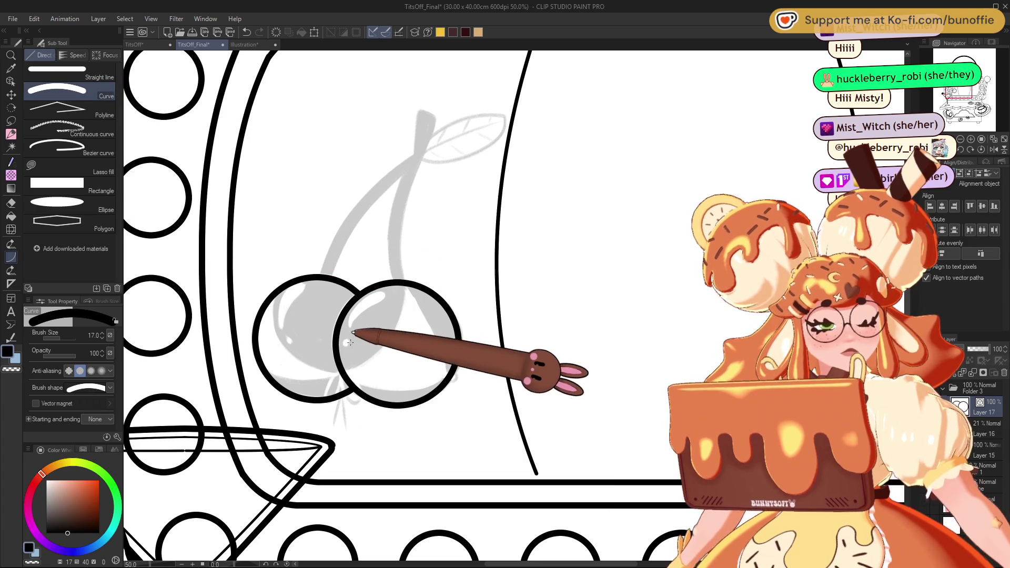
At line width 7, draw curves across the left cherry, along its bottom, and up to the right cherry.
{"action": "key", "text": "bracketleft"}
{"action": "key", "text": "bracketleft"}
{"action": "key", "text": "bracketleft"}
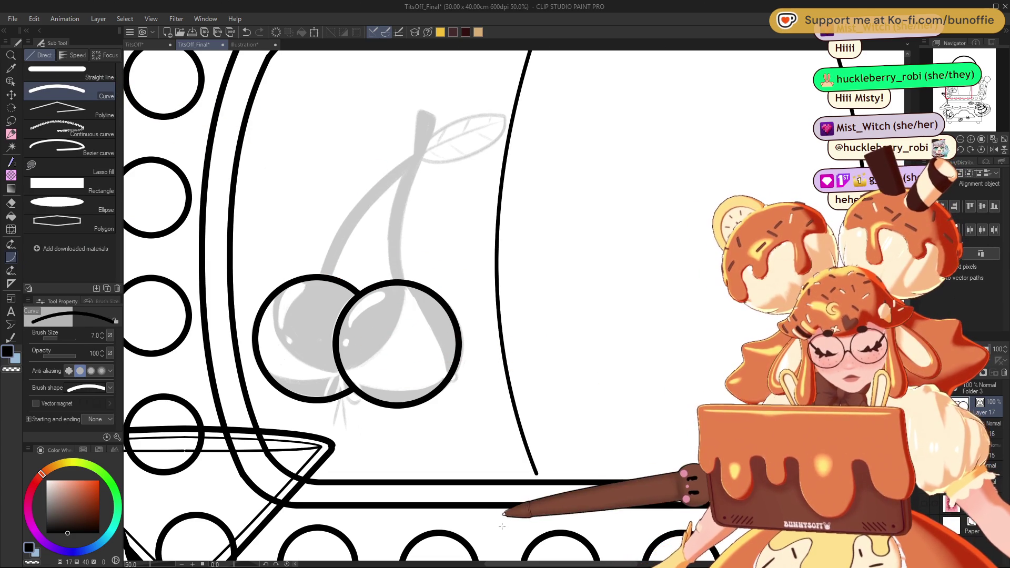
{"action": "mouse_move", "coordinate": [275, 291]}
{"action": "left_mouse_down"}
{"action": "mouse_move", "coordinate": [279, 311]}
{"action": "mouse_move", "coordinate": [341, 371]}
{"action": "left_mouse_up"}
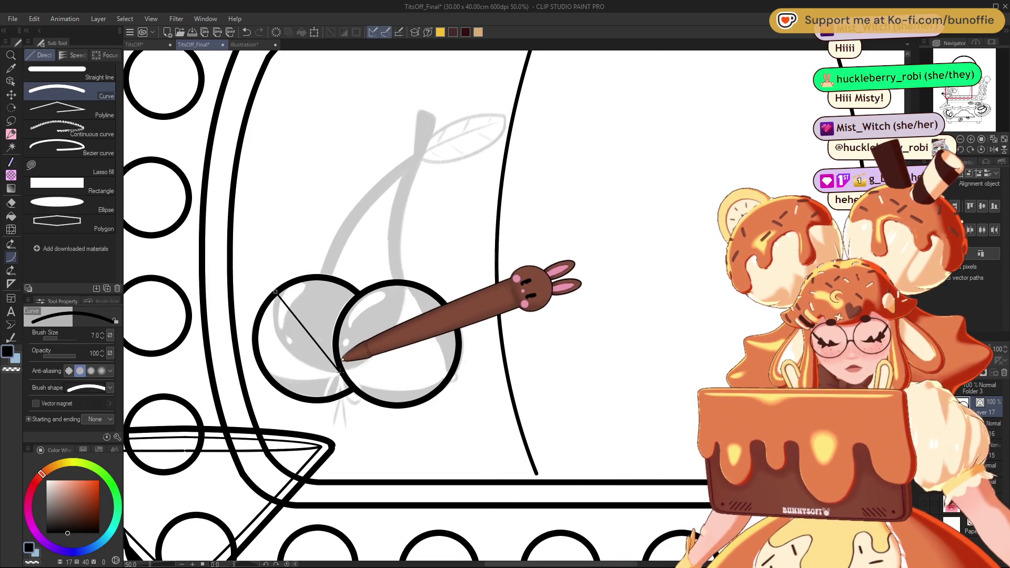
{"action": "left_click", "coordinate": [262, 364]}
{"action": "left_click_drag", "start_coordinate": [263, 370], "coordinate": [343, 371]}
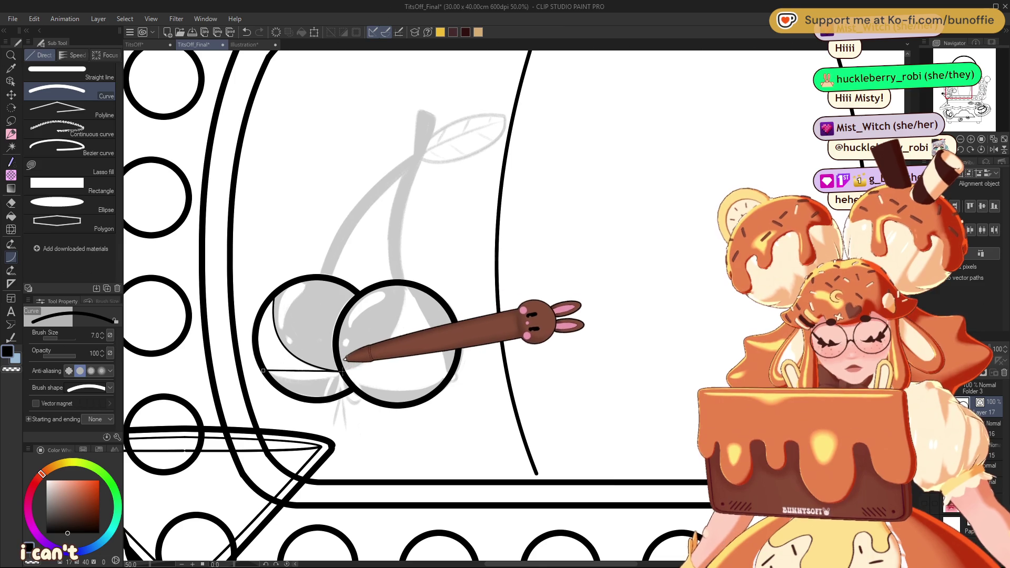
{"action": "left_click", "coordinate": [312, 372]}
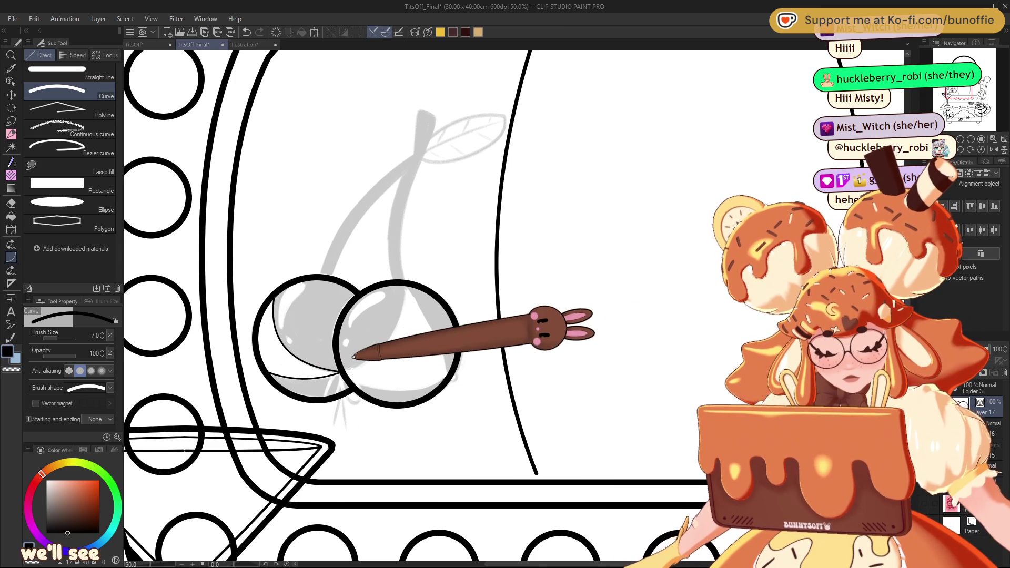
{"action": "left_click_drag", "start_coordinate": [342, 371], "coordinate": [407, 284]}
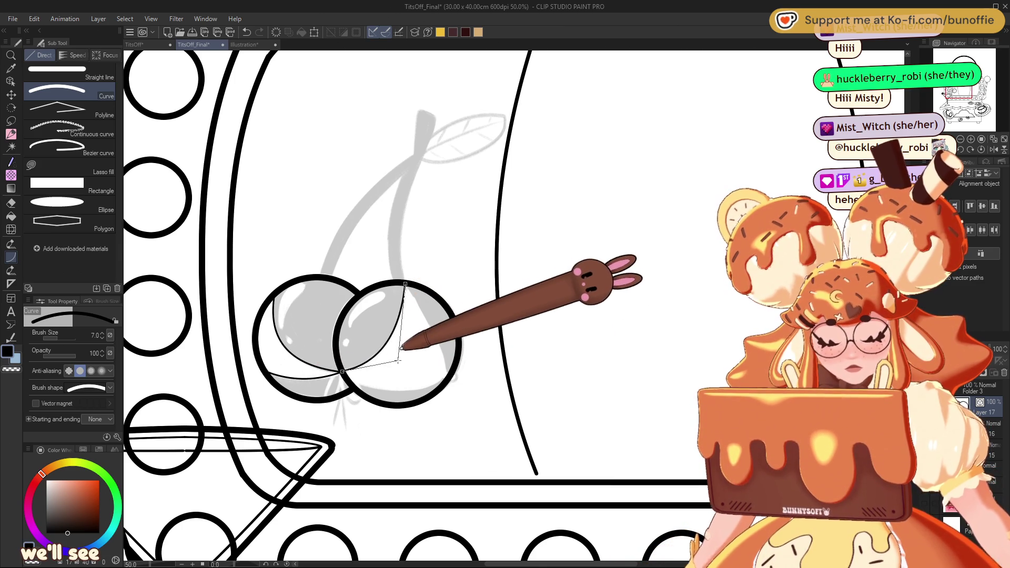
{"action": "left_click", "coordinate": [408, 363]}
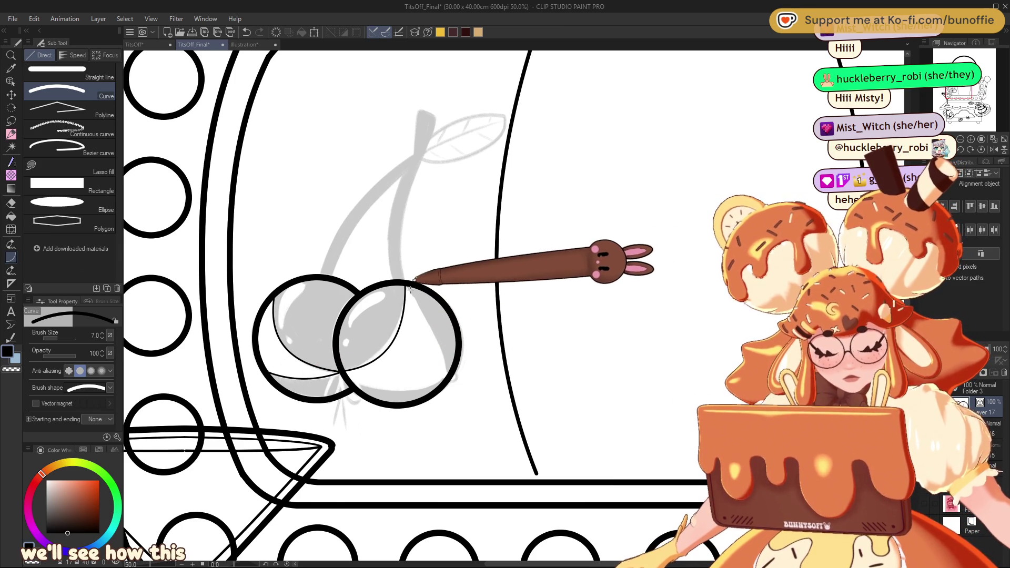
Redraw the right cherry's side and bottom curves, then flip the view horizontally.
{"action": "left_click_drag", "start_coordinate": [405, 285], "coordinate": [450, 375]}
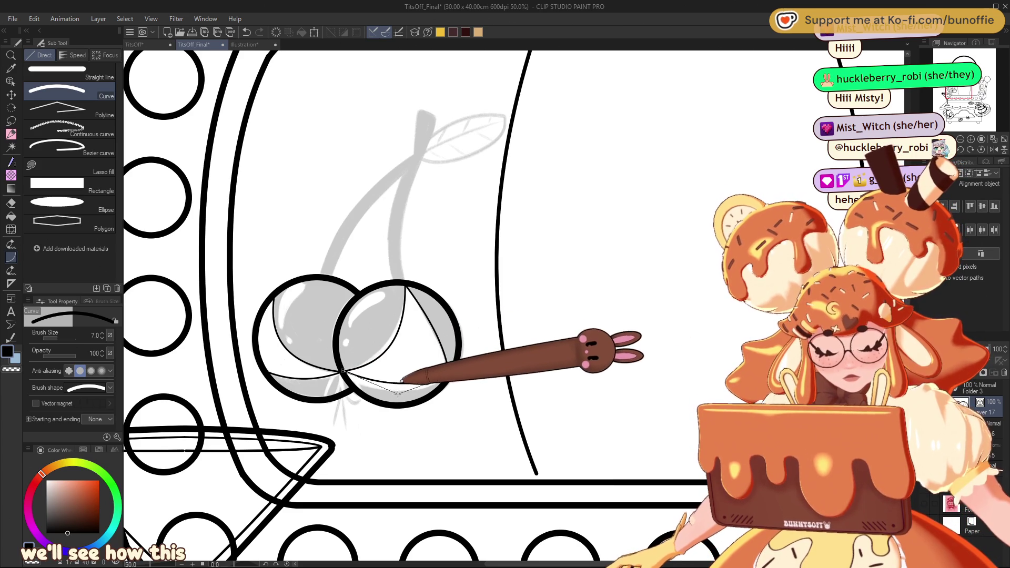
{"action": "key", "text": "ctrl+z"}
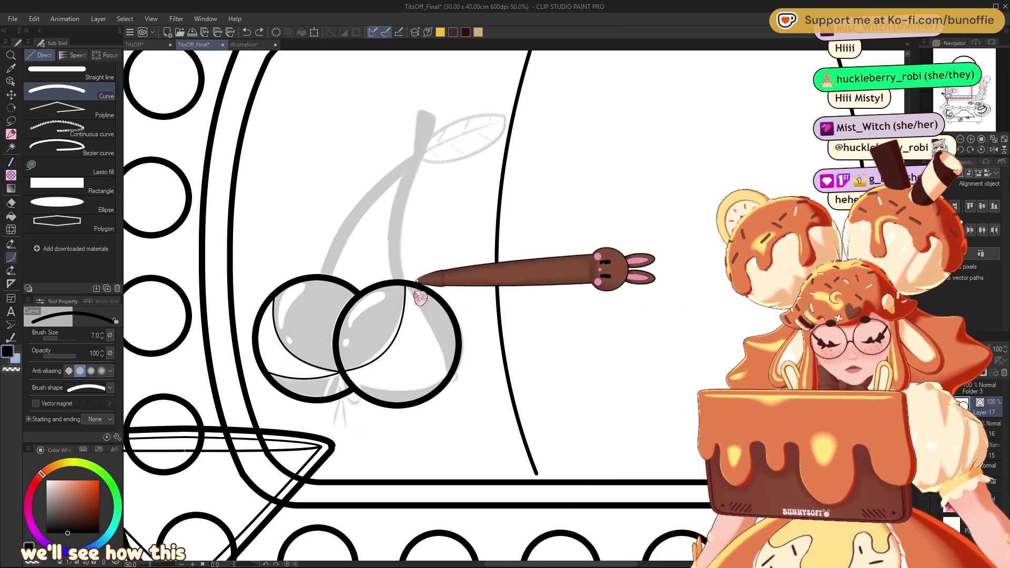
{"action": "left_click_drag", "start_coordinate": [411, 284], "coordinate": [352, 368]}
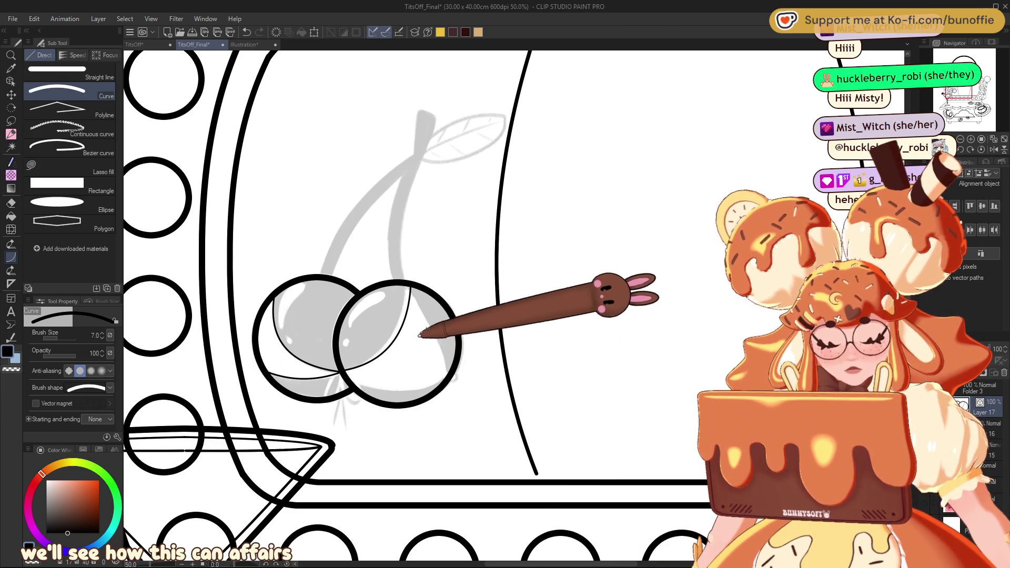
{"action": "left_click_drag", "start_coordinate": [410, 286], "coordinate": [451, 366]}
{"action": "left_click", "coordinate": [450, 327]}
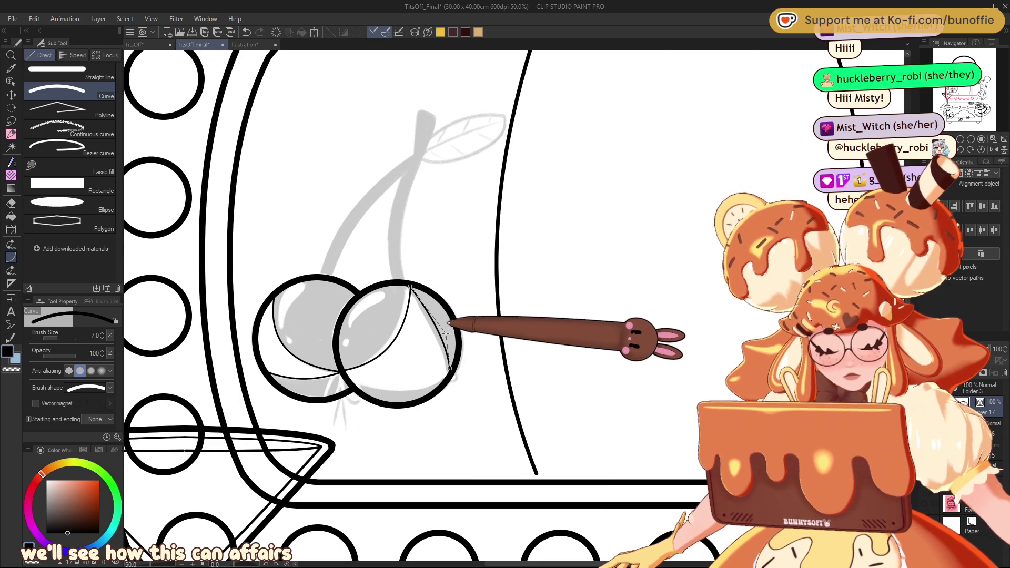
{"action": "left_click_drag", "start_coordinate": [342, 372], "coordinate": [453, 371]}
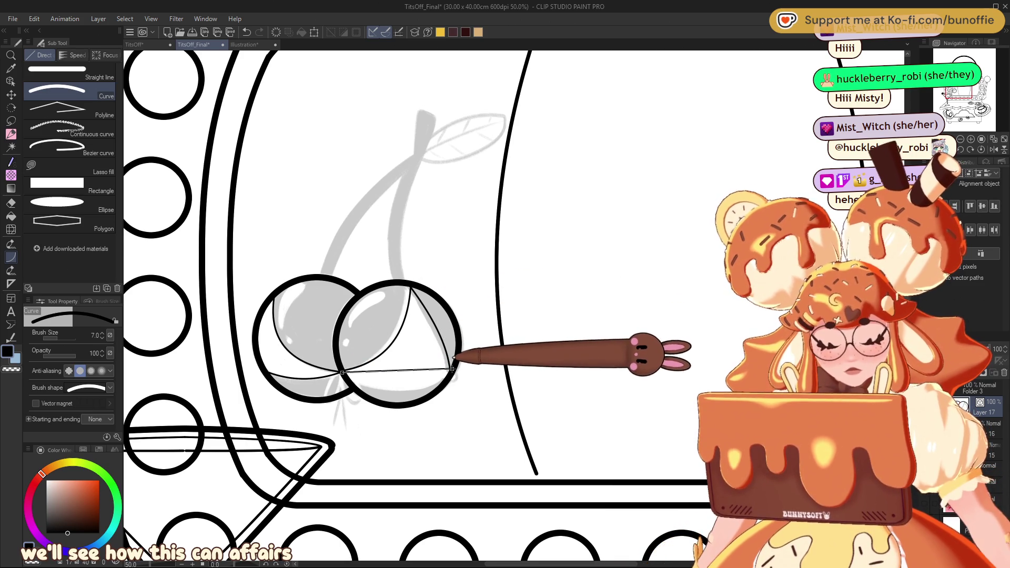
{"action": "left_click", "coordinate": [453, 375]}
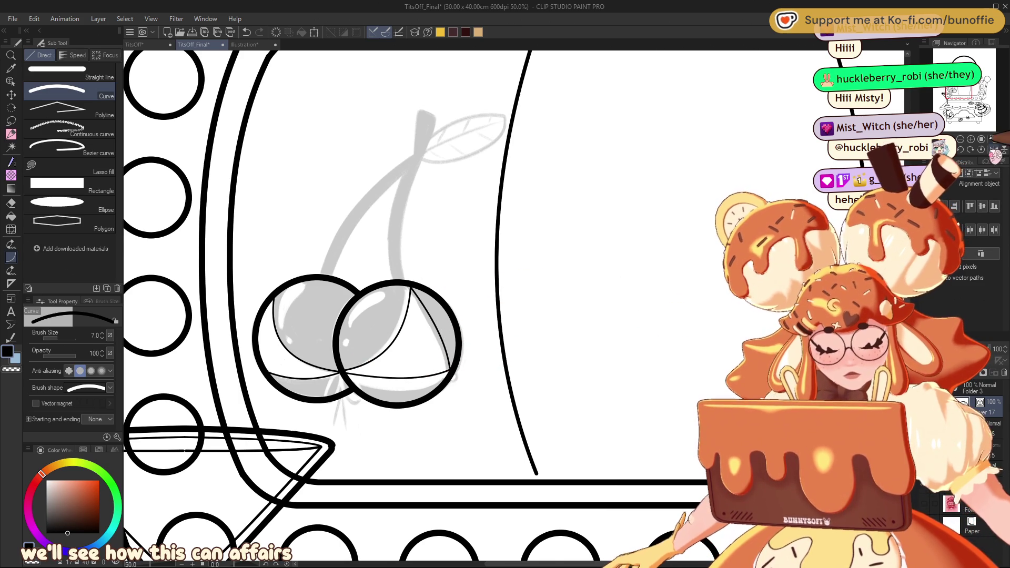
{"action": "key", "text": "h"}
{"action": "left_click_drag", "start_coordinate": [968, 90], "coordinate": [953, 92]}
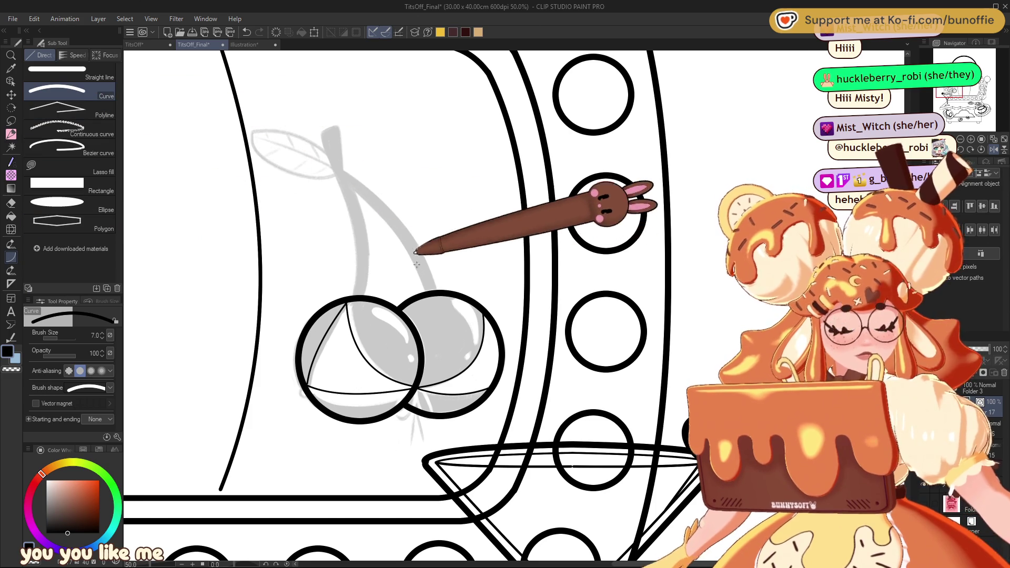
Enlarge the brush and draw a thick curved stem rising from the right cherry.
{"action": "key", "text": "bracketright"}
{"action": "key", "text": "bracketright"}
{"action": "key", "text": "bracketright"}
{"action": "key", "text": "bracketright"}
{"action": "key", "text": "bracketright"}
{"action": "key", "text": "bracketright"}
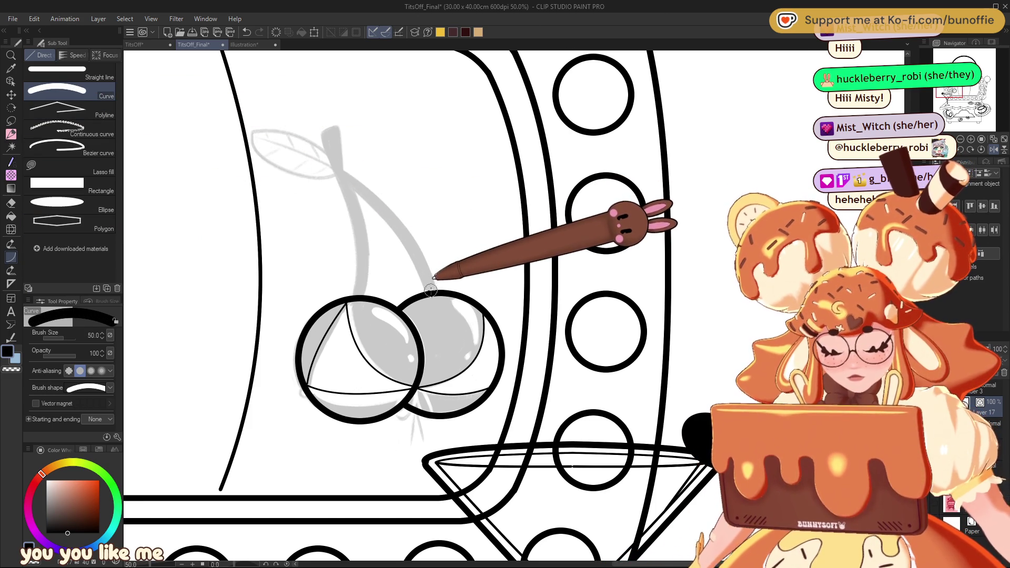
{"action": "key", "text": "bracketright"}
{"action": "left_click_drag", "start_coordinate": [339, 175], "coordinate": [431, 288]}
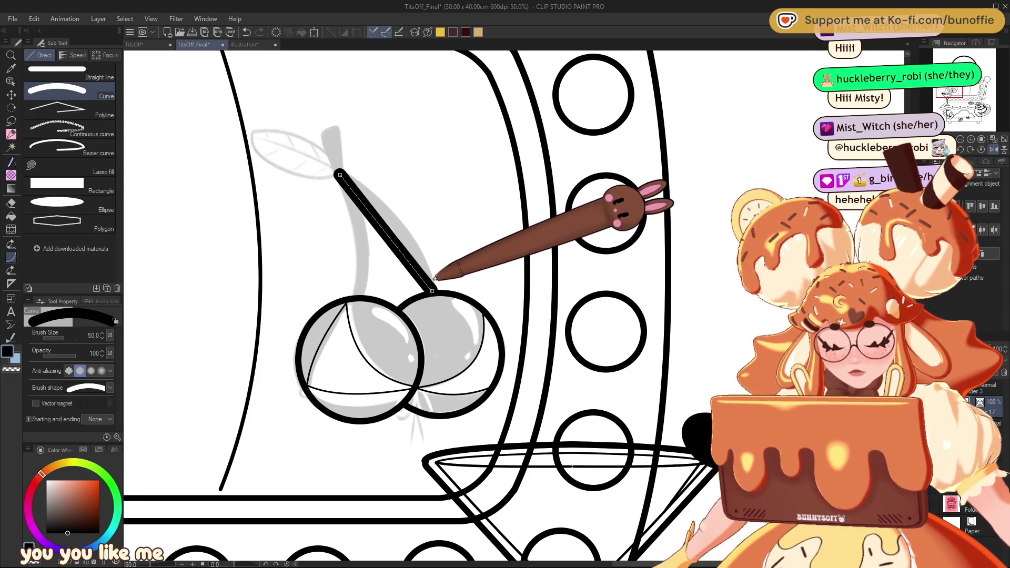
{"action": "left_click", "coordinate": [411, 218]}
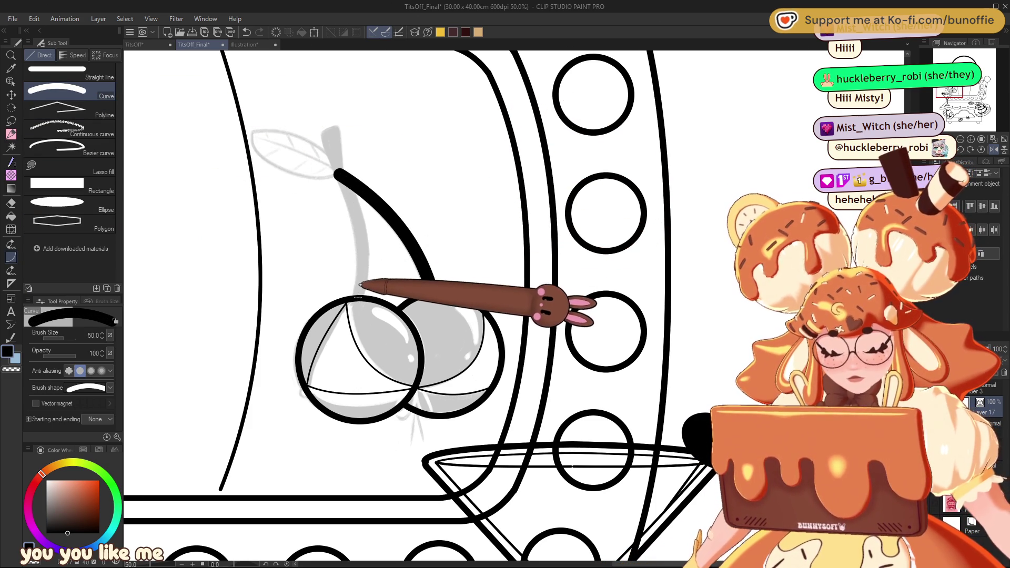
Redraw the left cherry's stem up to the joint and ink the stem tip with the G-pen.
{"action": "left_click_drag", "start_coordinate": [357, 298], "coordinate": [340, 174]}
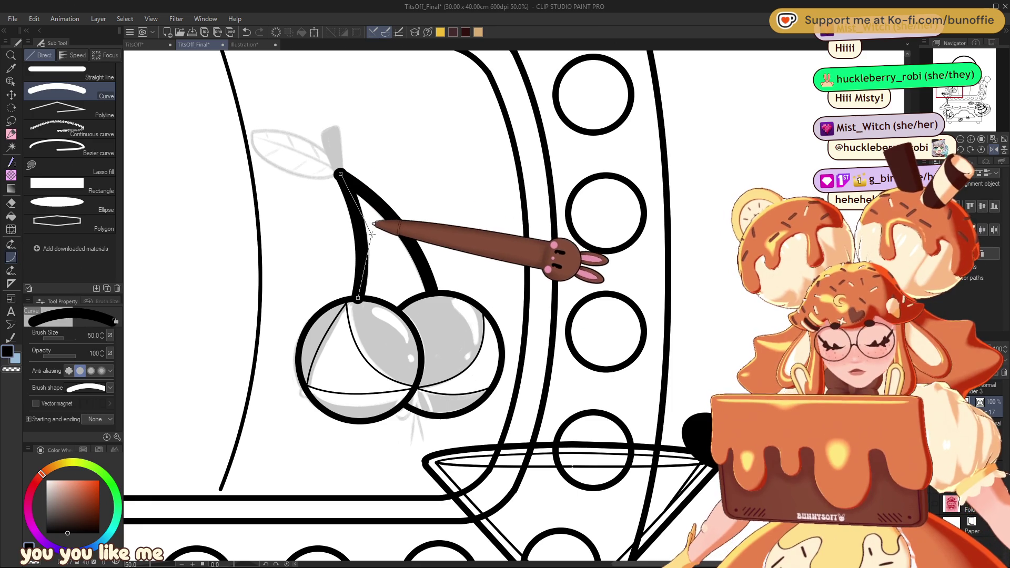
{"action": "left_click_drag", "start_coordinate": [339, 173], "coordinate": [330, 138]}
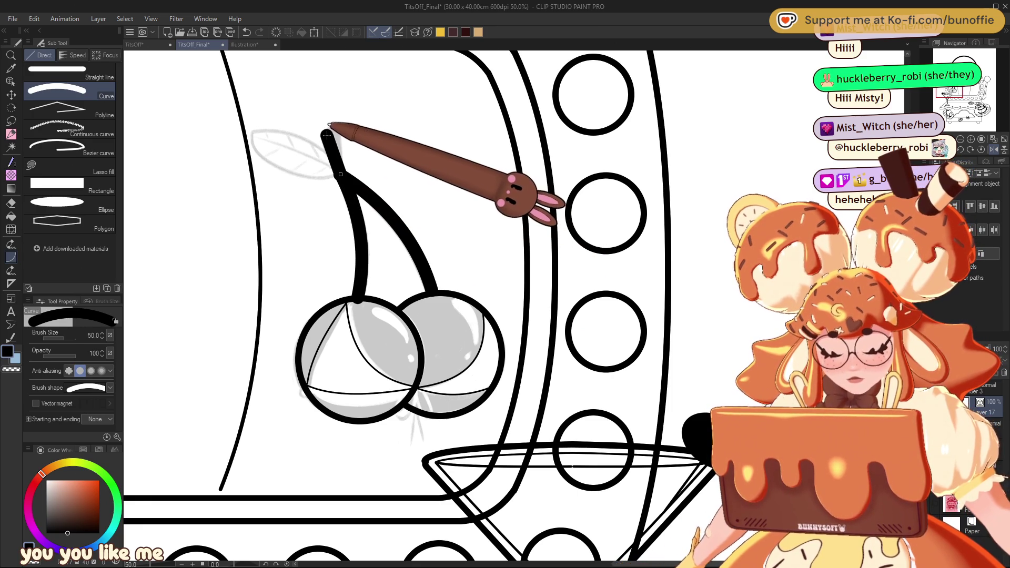
{"action": "key", "text": "ctrl+z"}
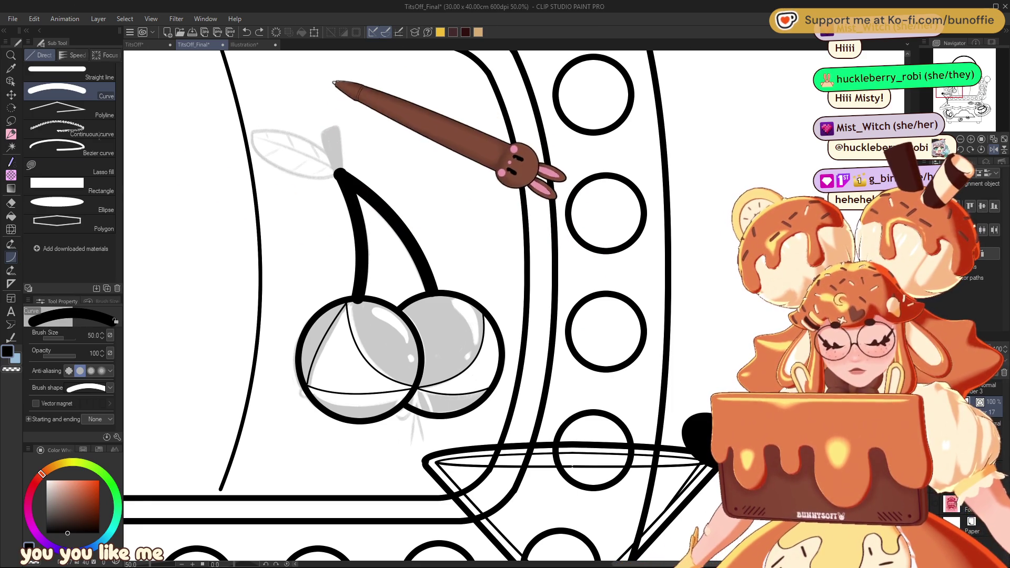
{"action": "key", "text": "ctrl+z"}
{"action": "mouse_move", "coordinate": [359, 295]}
{"action": "left_mouse_down"}
{"action": "mouse_move", "coordinate": [428, 284]}
{"action": "mouse_move", "coordinate": [353, 188]}
{"action": "left_mouse_up"}
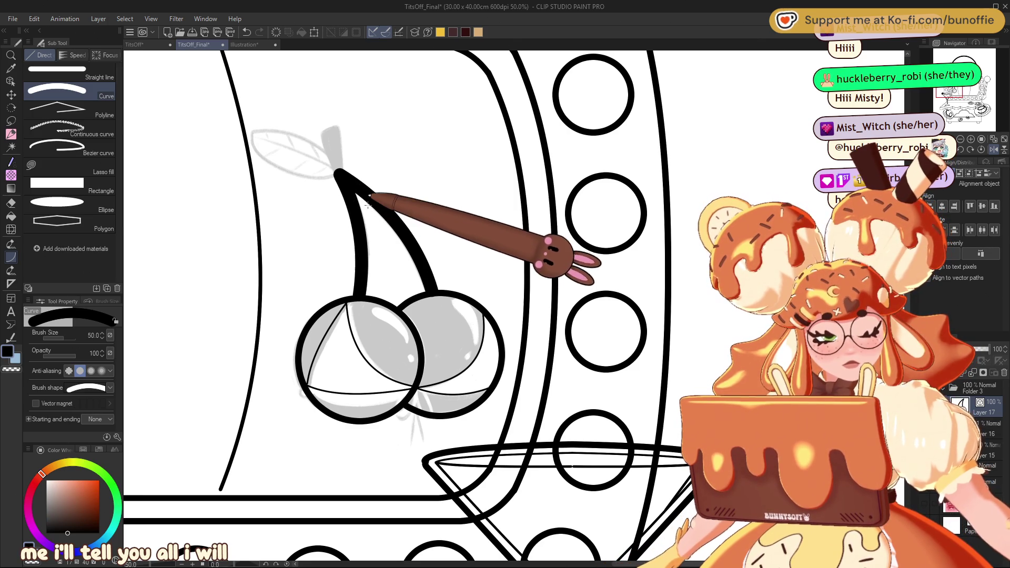
{"action": "left_click", "coordinate": [11, 133]}
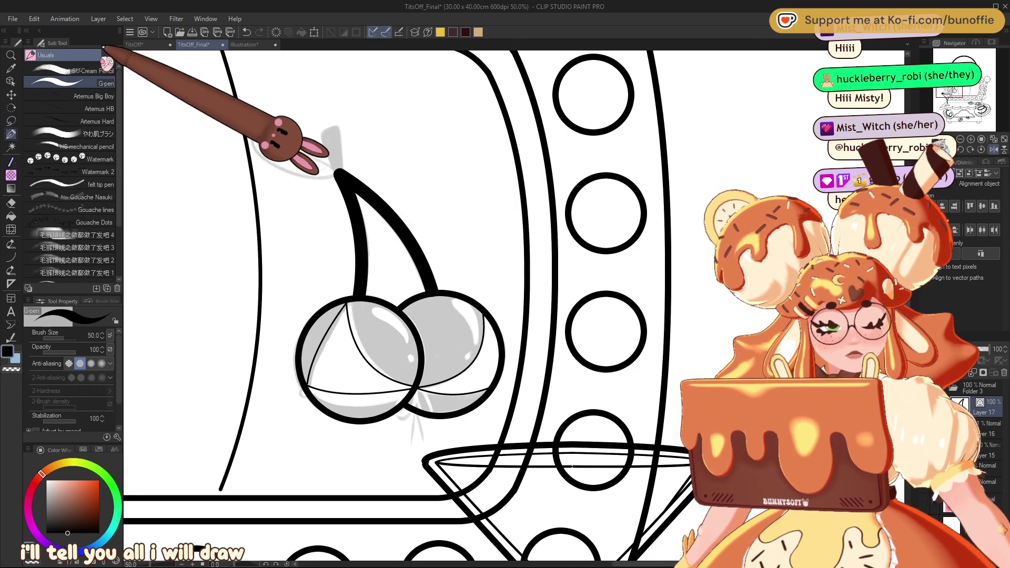
{"action": "mouse_move", "coordinate": [323, 133]}
{"action": "left_mouse_down"}
{"action": "mouse_move", "coordinate": [332, 167]}
{"action": "mouse_move", "coordinate": [336, 131]}
{"action": "mouse_move", "coordinate": [328, 136]}
{"action": "mouse_move", "coordinate": [345, 167]}
{"action": "left_mouse_up"}
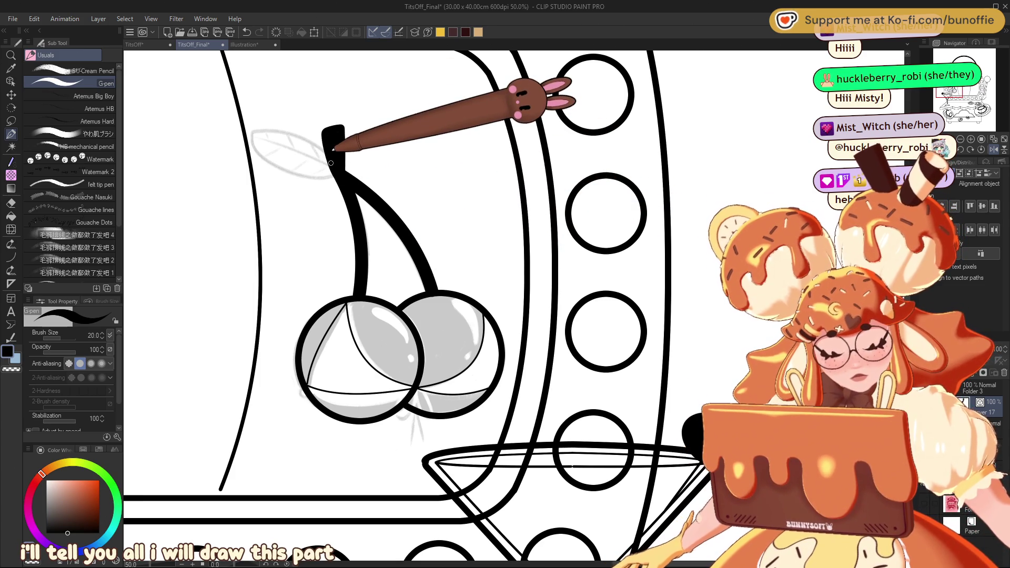
Ink a leaf beside the stem top with a thinner brush, then mirror the canvas view horizontally.
{"action": "mouse_move", "coordinate": [334, 167]}
{"action": "left_mouse_down"}
{"action": "mouse_move", "coordinate": [285, 130]}
{"action": "mouse_move", "coordinate": [253, 136]}
{"action": "mouse_move", "coordinate": [287, 174]}
{"action": "mouse_move", "coordinate": [343, 176]}
{"action": "left_mouse_up"}
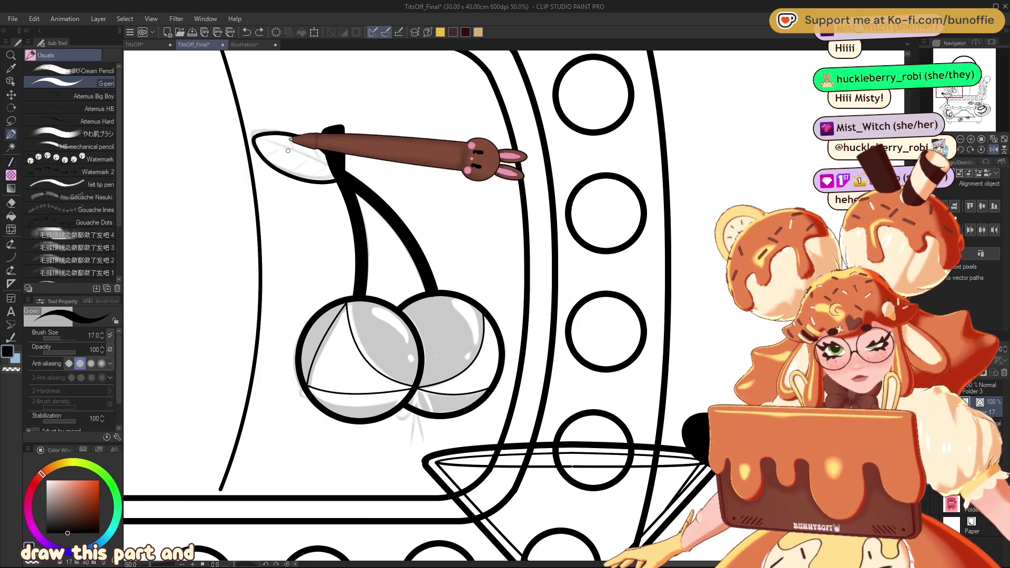
{"action": "key", "text": "bracketleft"}
{"action": "key", "text": "bracketleft"}
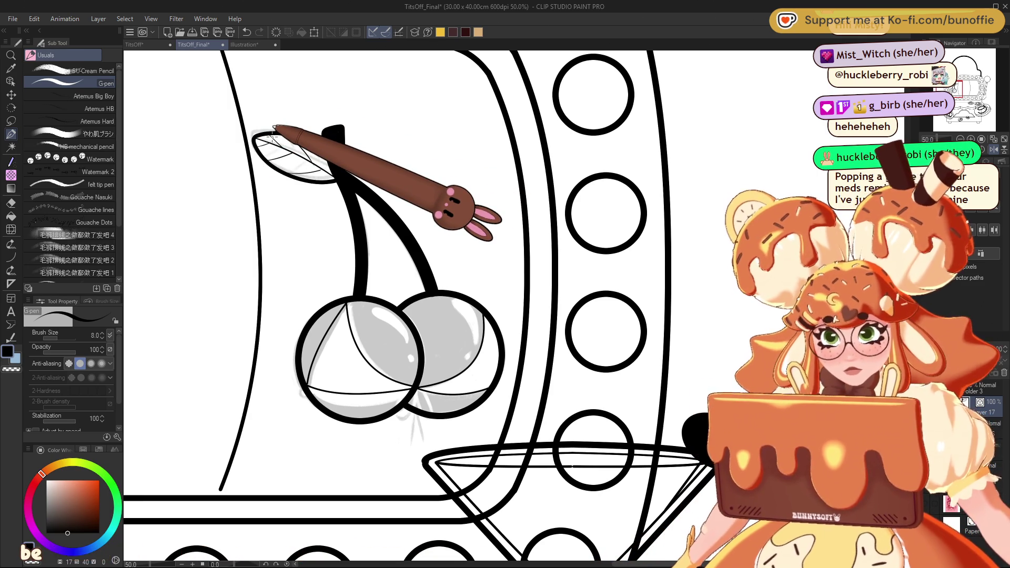
{"action": "left_click_drag", "start_coordinate": [962, 79], "coordinate": [963, 84]}
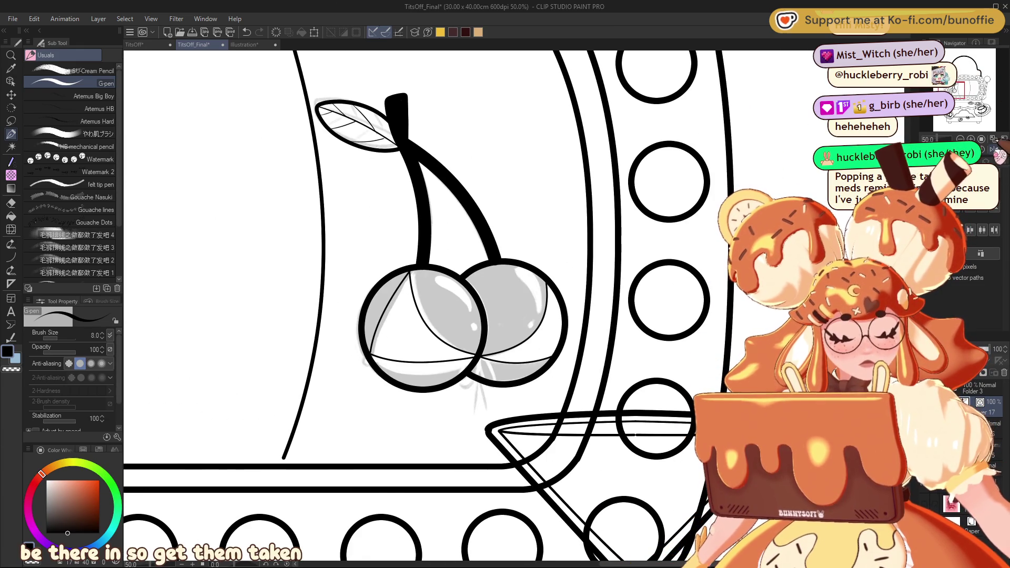
{"action": "key", "text": "h"}
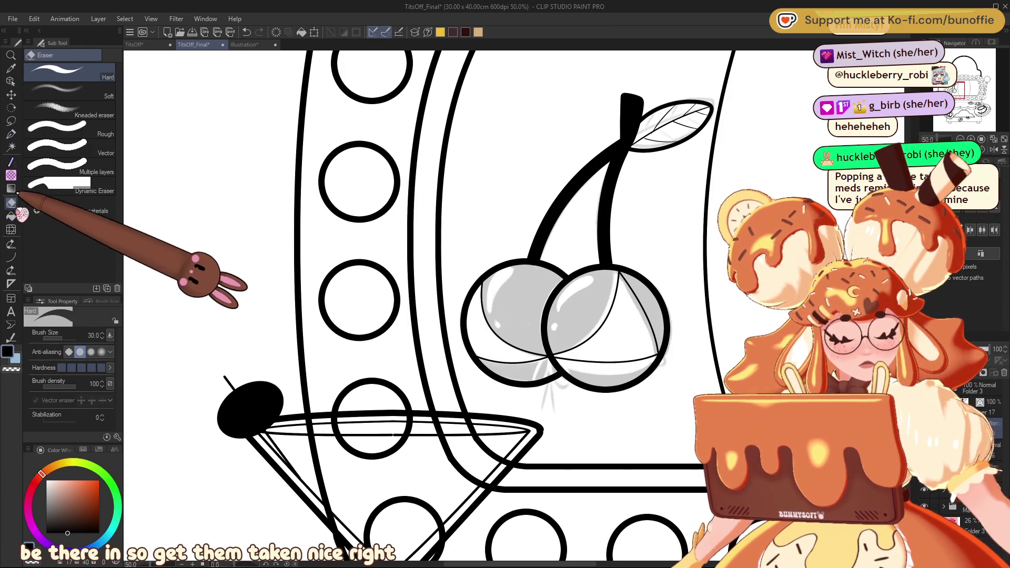
Fill both cherries solid black with the Fill tool set to Refer other layers.
{"action": "left_click", "coordinate": [11, 216]}
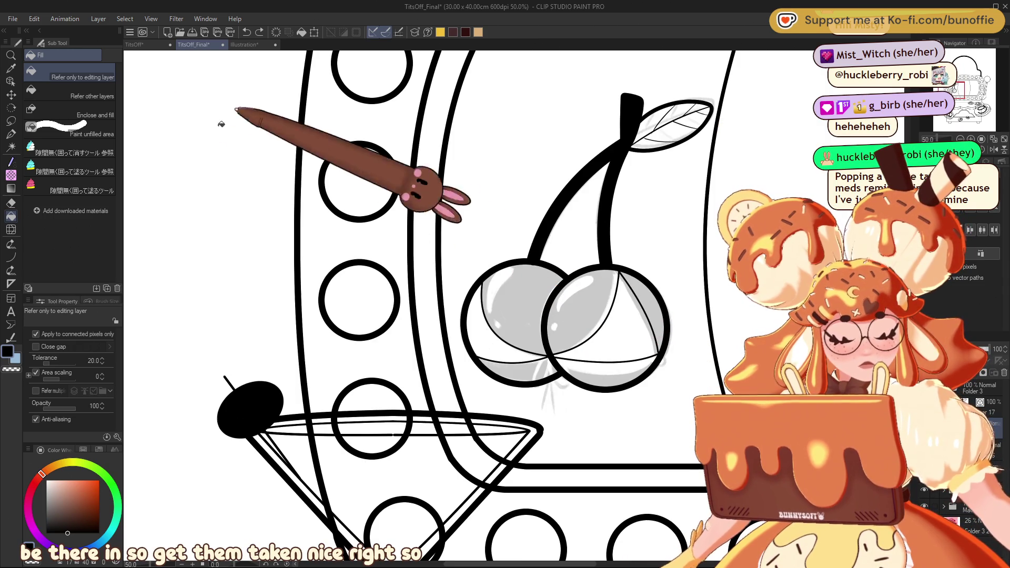
{"action": "left_click", "coordinate": [113, 90]}
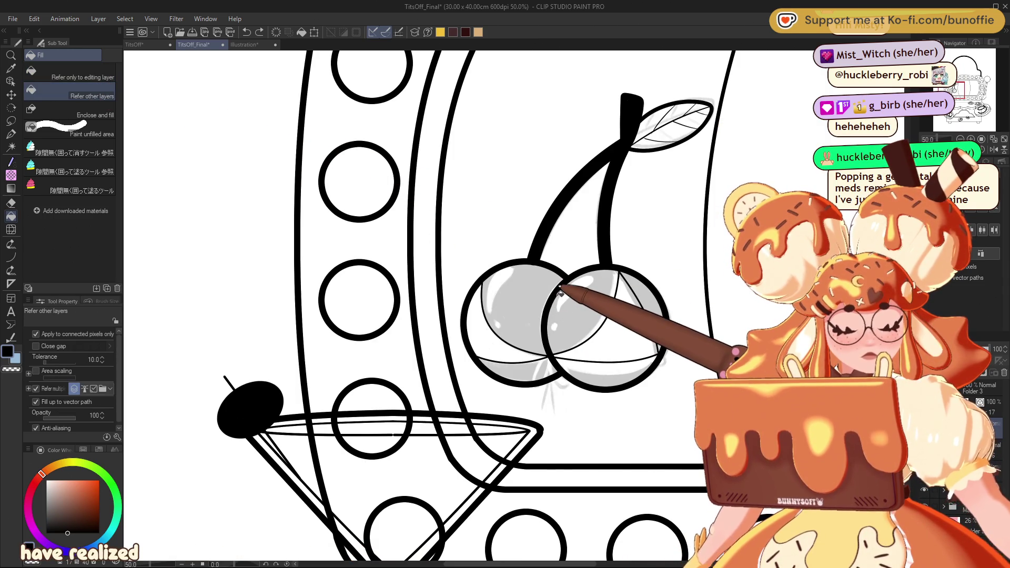
{"action": "left_click", "coordinate": [521, 308]}
{"action": "left_click", "coordinate": [584, 316]}
{"action": "left_click", "coordinate": [592, 370]}
{"action": "key", "text": "ctrl+z"}
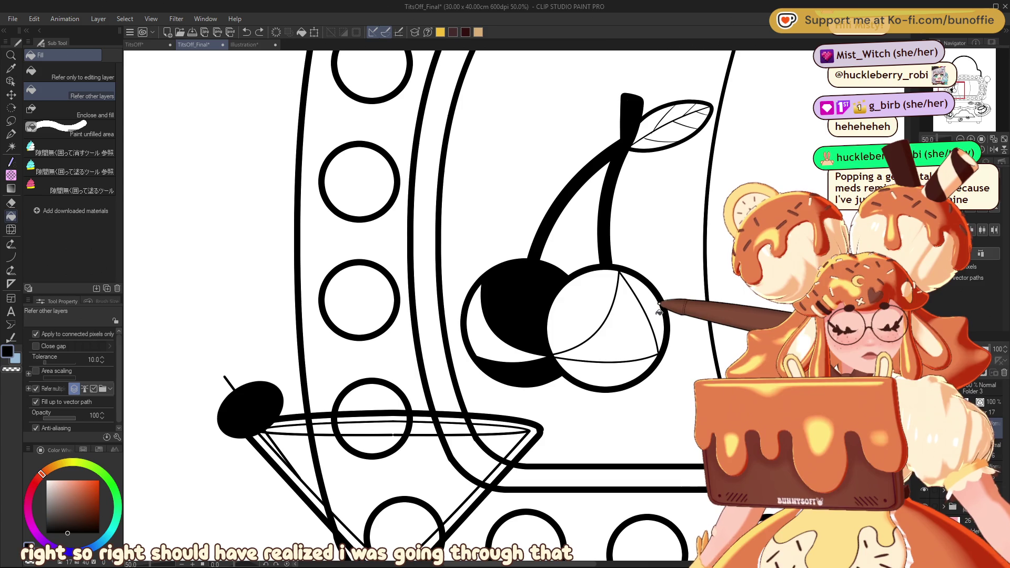
{"action": "left_click", "coordinate": [658, 312]}
{"action": "key", "text": "ctrl+z"}
{"action": "left_click", "coordinate": [657, 308]}
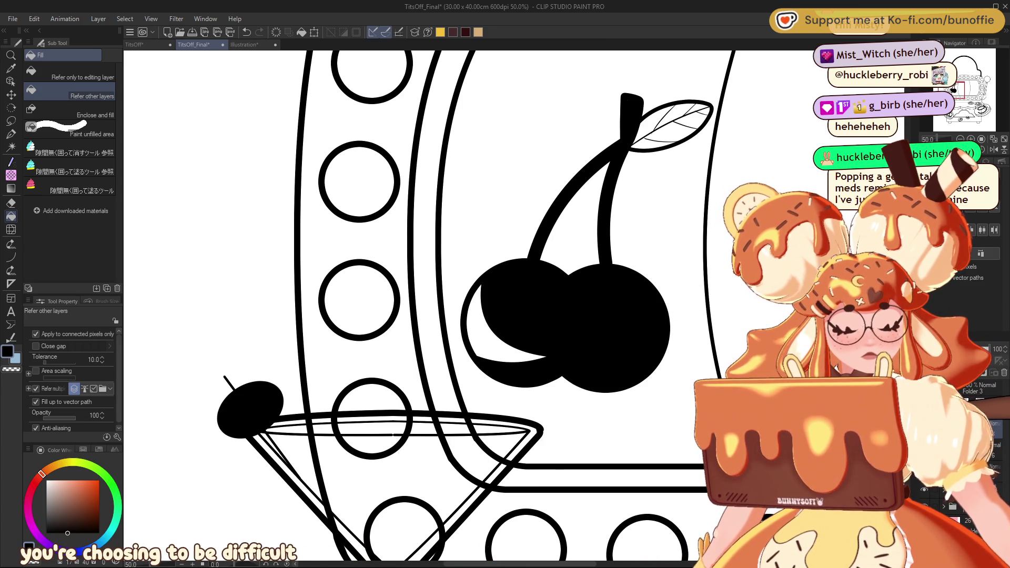
{"action": "key", "text": "ctrl+z"}
Use Auto select reading all layers to fix the fill in the right cherry's triangular segment.
{"action": "key", "text": "w"}
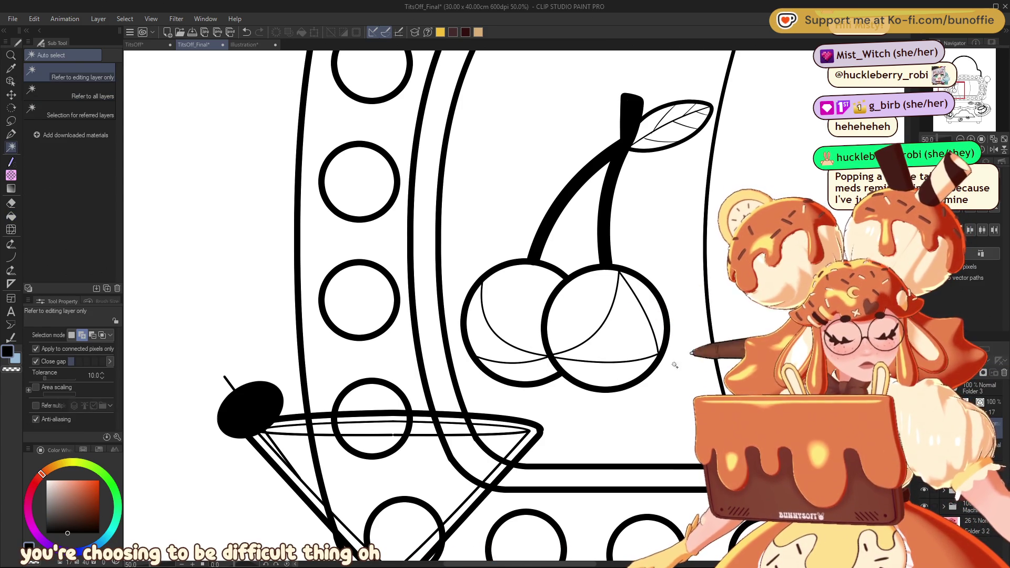
{"action": "left_click", "coordinate": [79, 93]}
{"action": "left_click", "coordinate": [638, 338]}
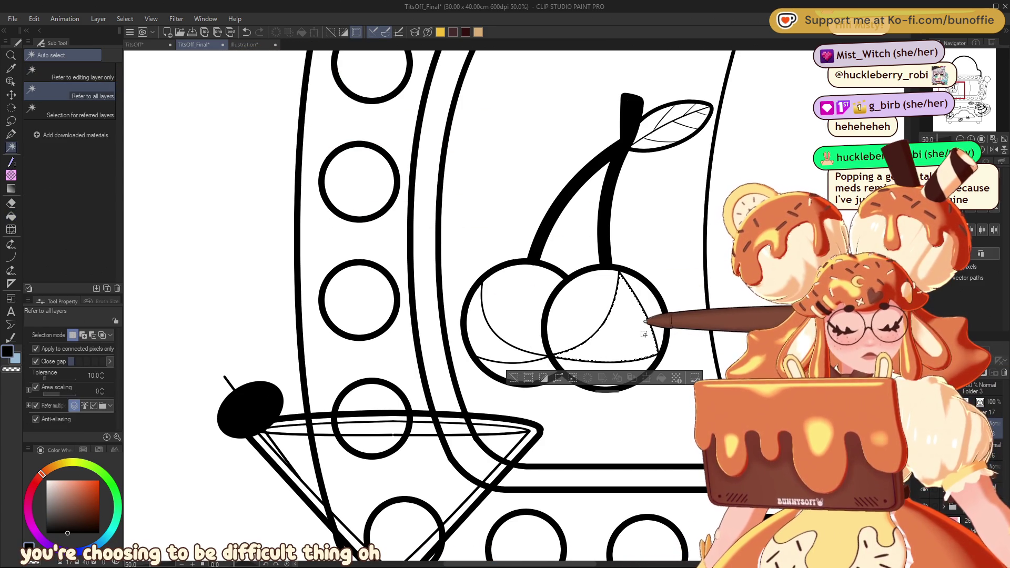
{"action": "key", "text": "ctrl+y"}
{"action": "key", "text": "Delete"}
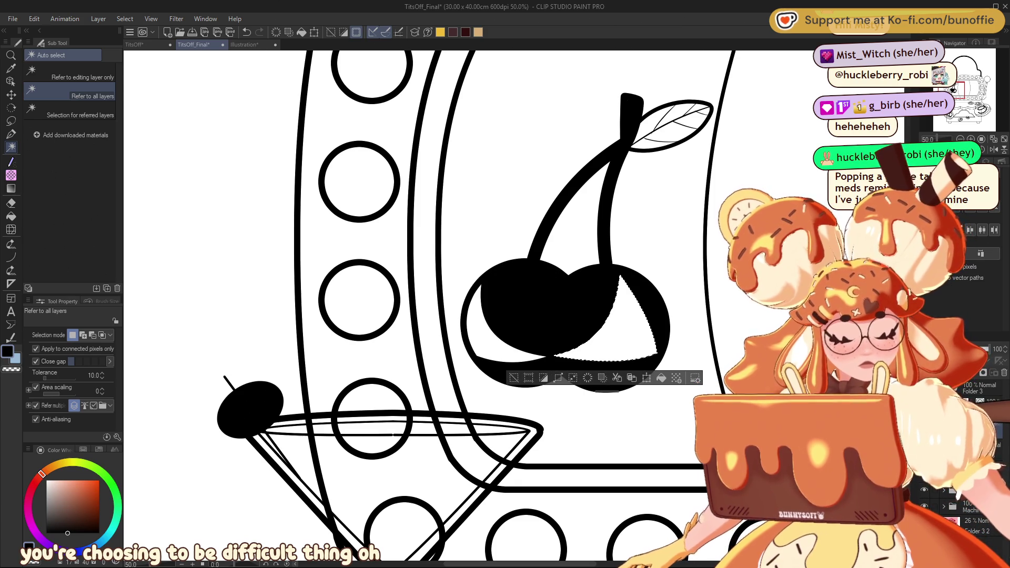
{"action": "key", "text": "ctrl+z"}
{"action": "key", "text": "ctrl+z"}
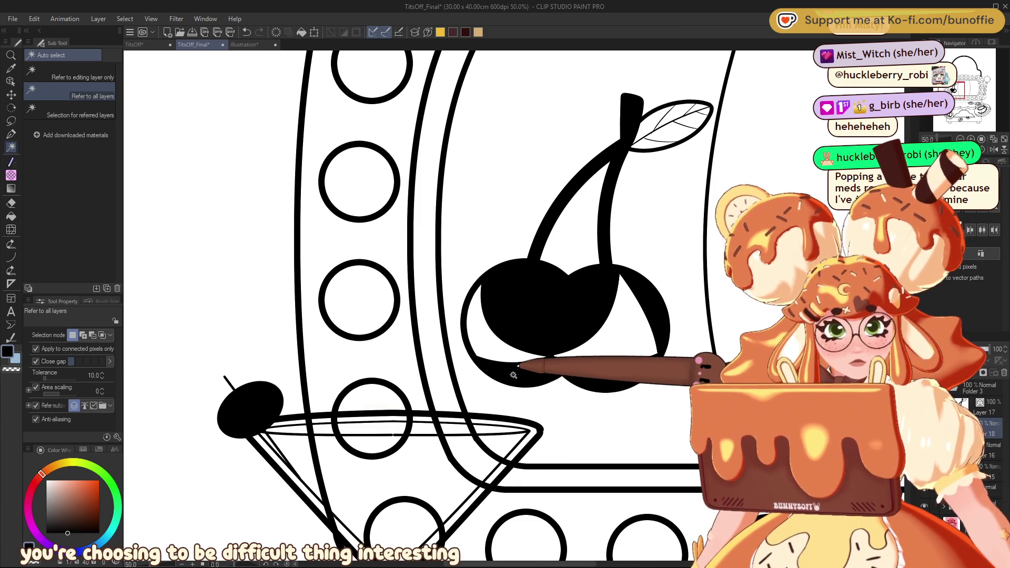
Stroke a thin white G-pen line along the right cherry's left edge, separating it from the left cherry.
{"action": "scroll", "coordinate": [493, 383], "scroll_direction": "down", "scroll_amount": 6}
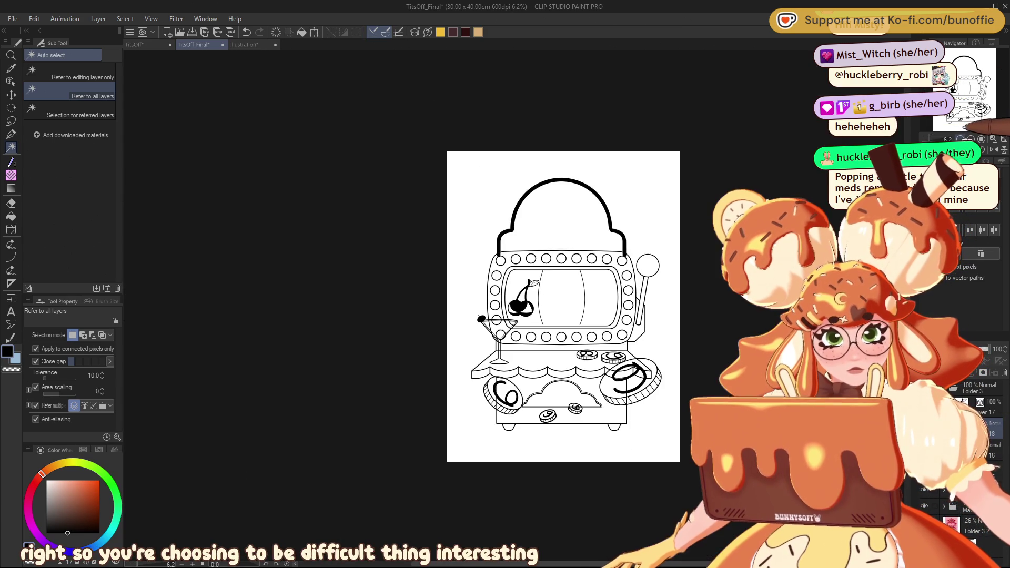
{"action": "scroll", "coordinate": [516, 300], "scroll_direction": "up", "scroll_amount": 7}
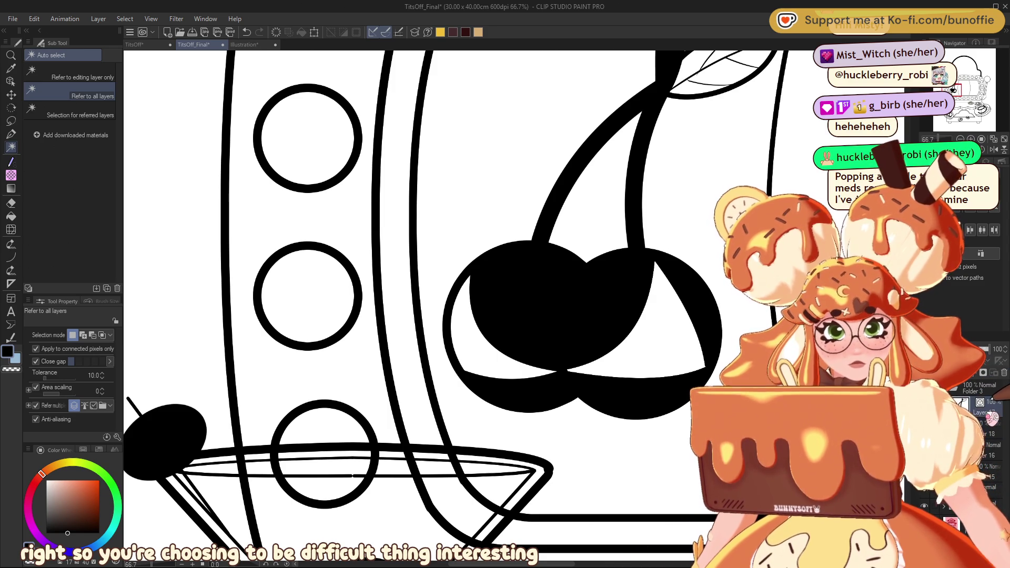
{"action": "key", "text": "p"}
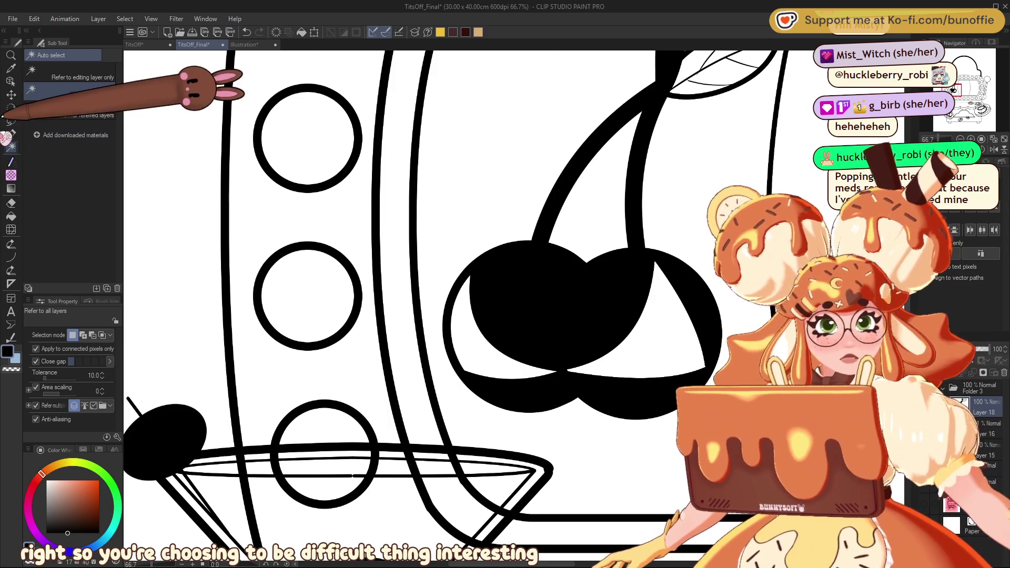
{"action": "left_click", "coordinate": [10, 257]}
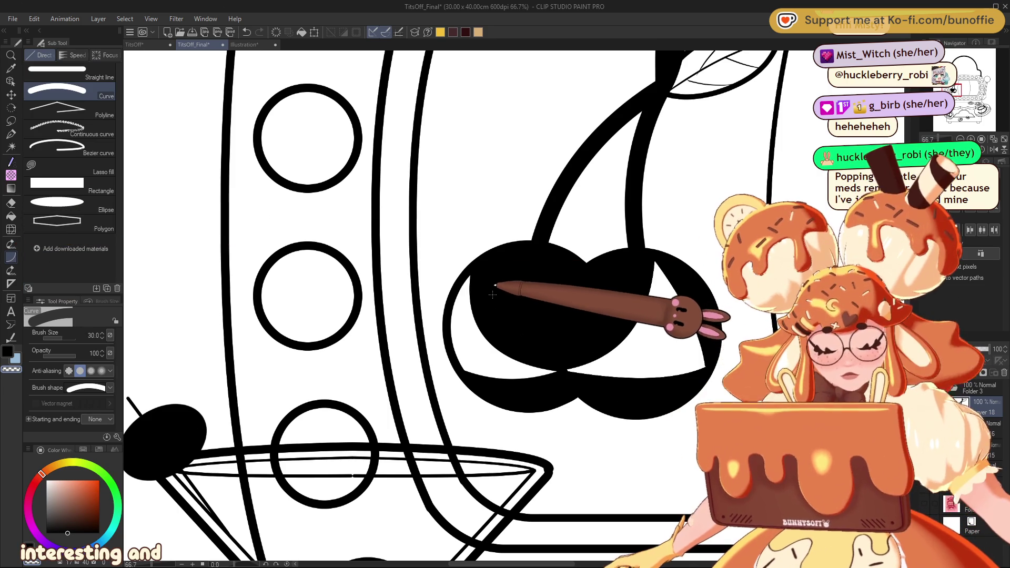
{"action": "left_click", "coordinate": [13, 134]}
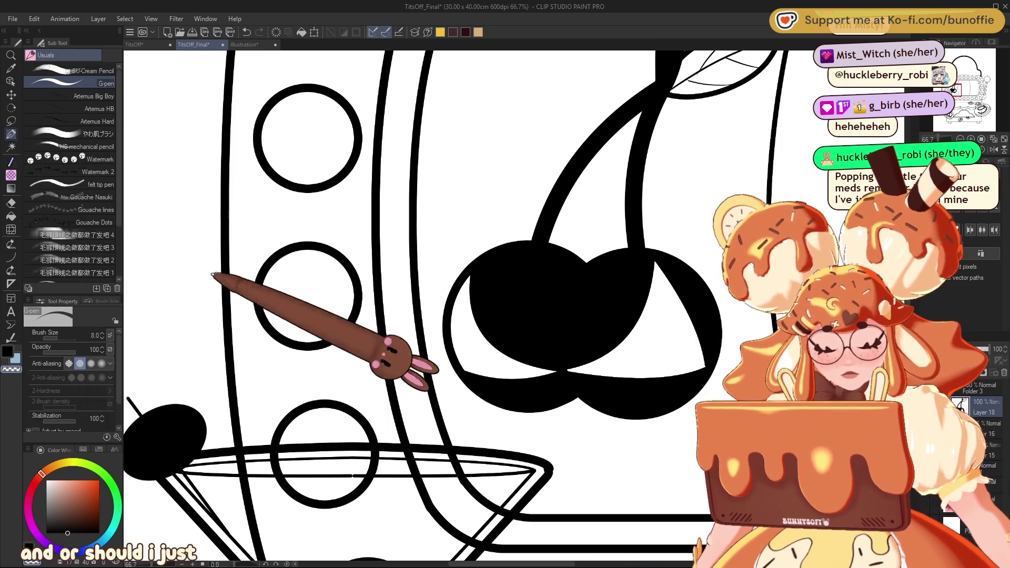
{"action": "mouse_move", "coordinate": [594, 245]}
{"action": "left_mouse_down"}
{"action": "mouse_move", "coordinate": [564, 298]}
{"action": "mouse_move", "coordinate": [558, 349]}
{"action": "left_mouse_up"}
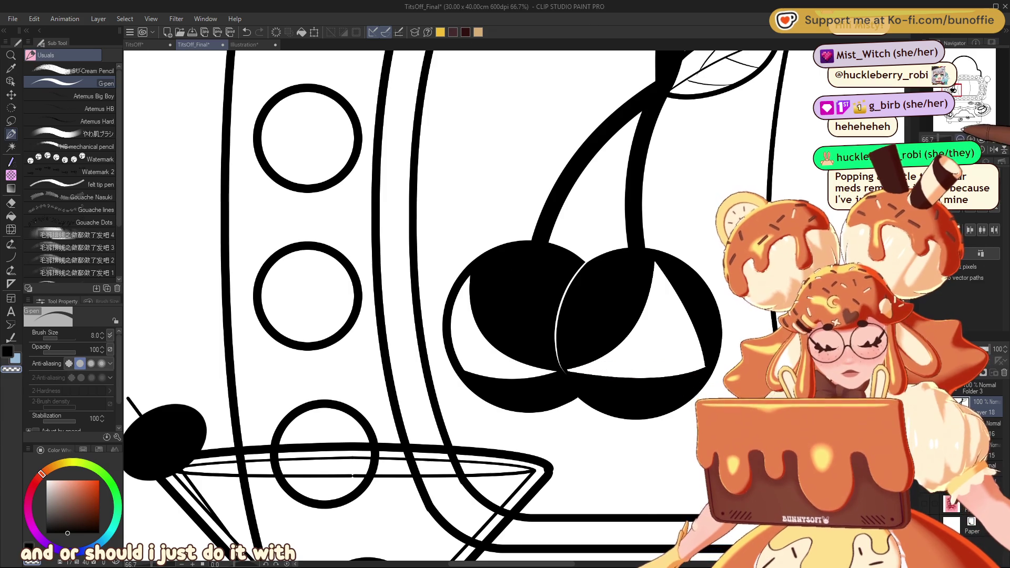
{"action": "key", "text": "ctrl+minus"}
{"action": "key", "text": "ctrl+minus"}
{"action": "key", "text": "ctrl+minus"}
{"action": "key", "text": "ctrl+minus"}
{"action": "key", "text": "ctrl+minus"}
{"action": "key", "text": "ctrl+minus"}
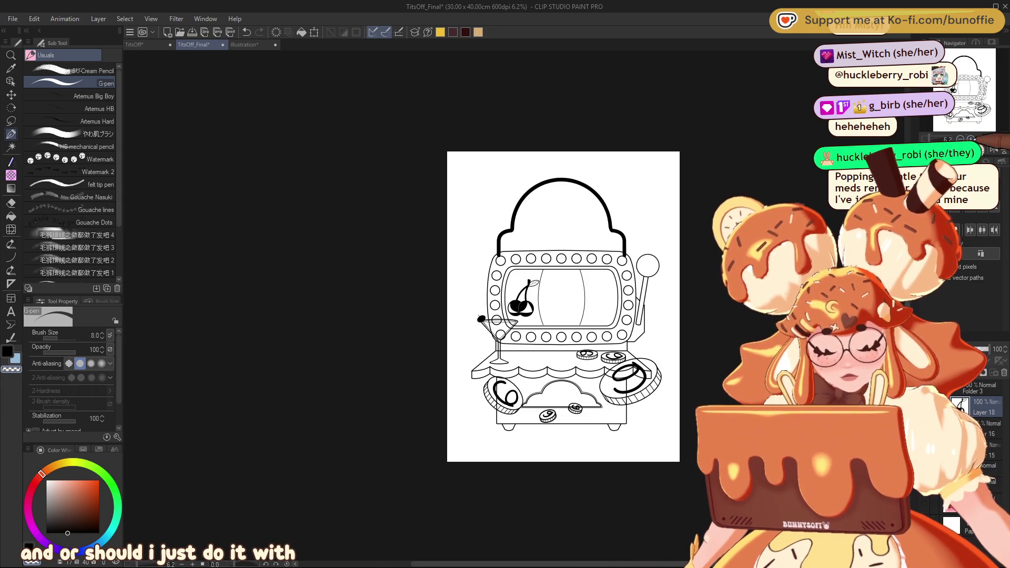
{"action": "key", "text": "ctrl+plus"}
{"action": "key", "text": "ctrl+plus"}
{"action": "key", "text": "ctrl+plus"}
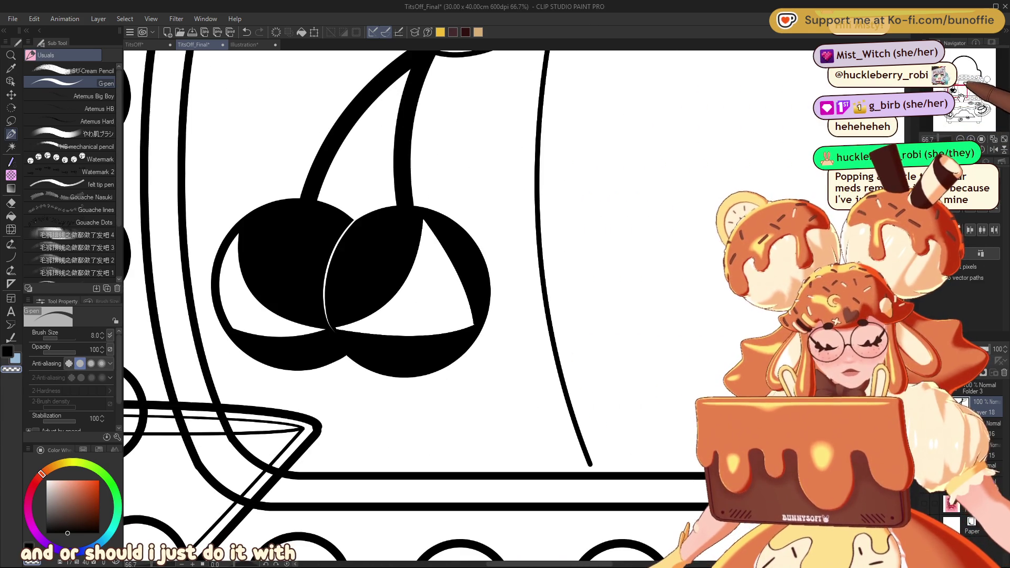
Extend the white dividing line down the right cherry's left edge to the cherries' bottom.
{"action": "key", "text": "ctrl+plus"}
{"action": "key", "text": "ctrl+plus"}
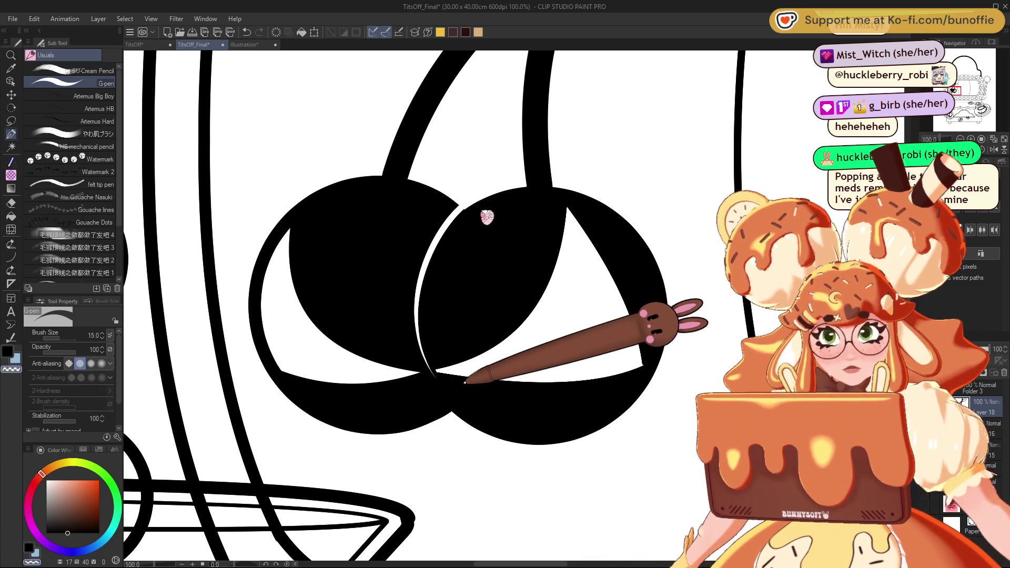
{"action": "left_click_drag", "start_coordinate": [426, 257], "coordinate": [426, 371]}
{"action": "key", "text": "ctrl+minus"}
{"action": "key", "text": "ctrl+minus"}
{"action": "key", "text": "ctrl+minus"}
{"action": "key", "text": "ctrl+minus"}
{"action": "key", "text": "ctrl+plus"}
{"action": "key", "text": "ctrl+plus"}
{"action": "key", "text": "ctrl+plus"}
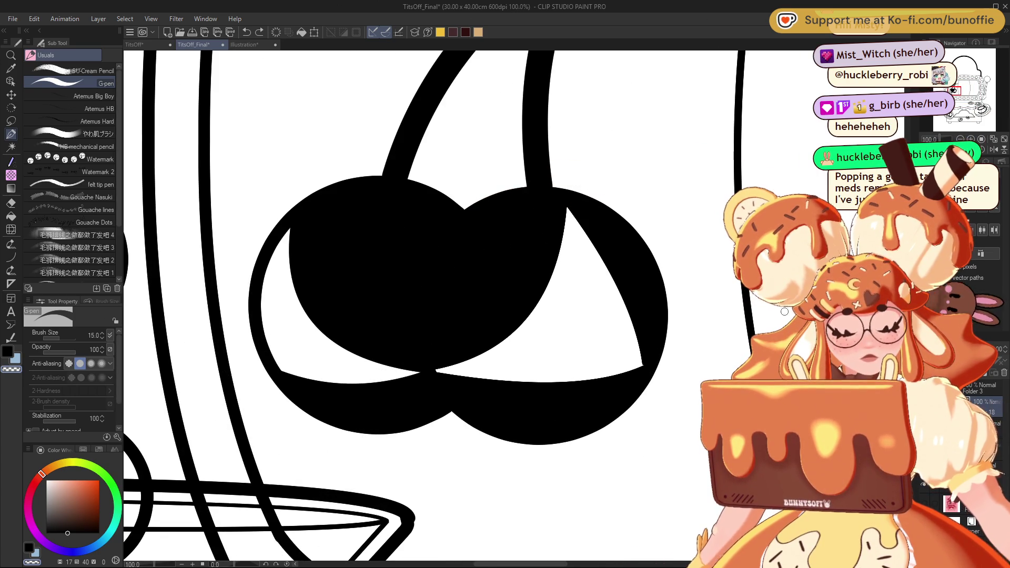
{"action": "mouse_move", "coordinate": [462, 206]}
{"action": "left_mouse_down"}
{"action": "mouse_move", "coordinate": [405, 294]}
{"action": "mouse_move", "coordinate": [430, 358]}
{"action": "left_mouse_up"}
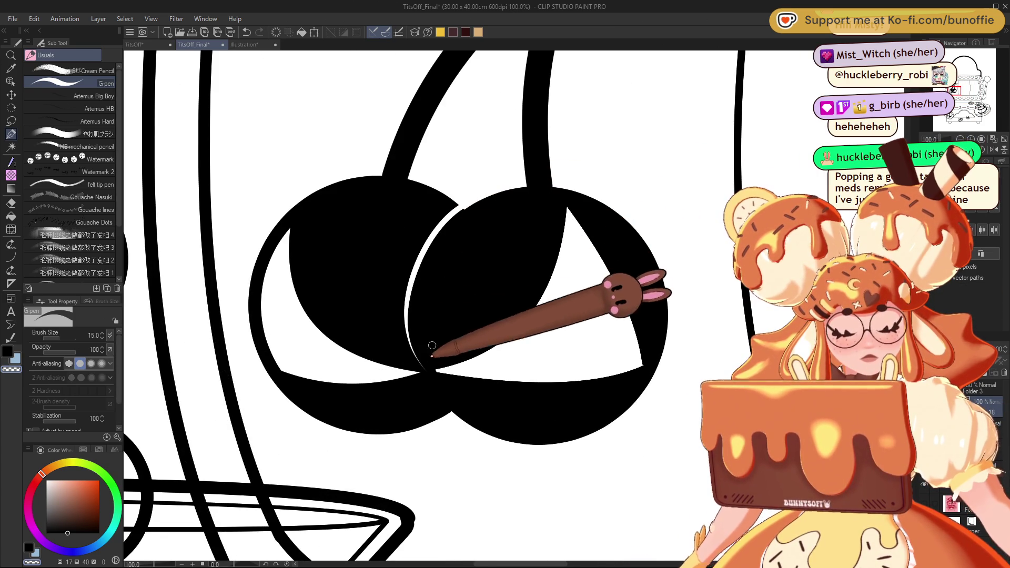
{"action": "mouse_move", "coordinate": [463, 204]}
{"action": "left_mouse_down"}
{"action": "mouse_move", "coordinate": [428, 244]}
{"action": "mouse_move", "coordinate": [417, 343]}
{"action": "mouse_move", "coordinate": [439, 379]}
{"action": "left_mouse_up"}
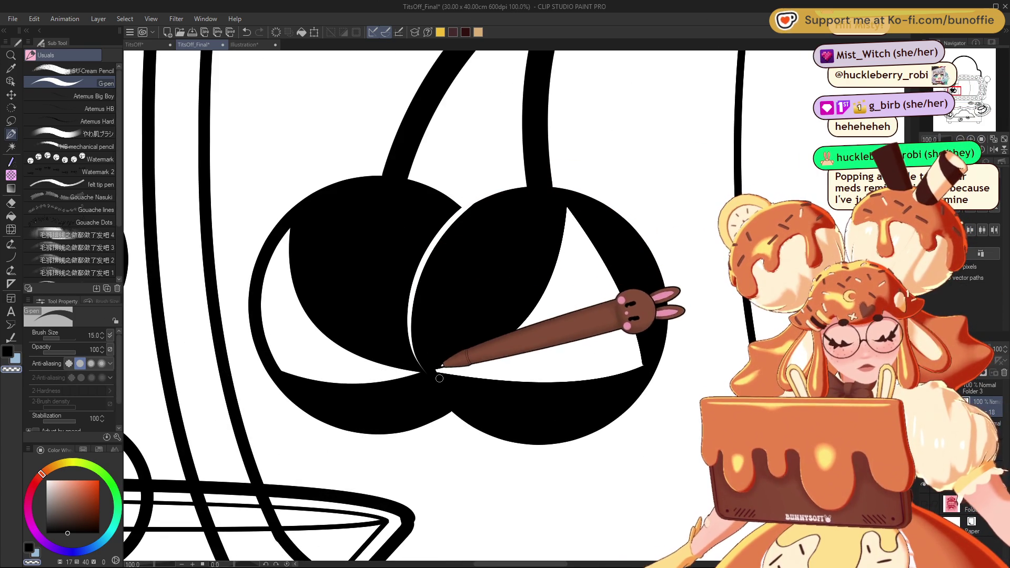
{"action": "key", "text": "ctrl+minus"}
{"action": "key", "text": "ctrl+minus"}
{"action": "key", "text": "ctrl+minus"}
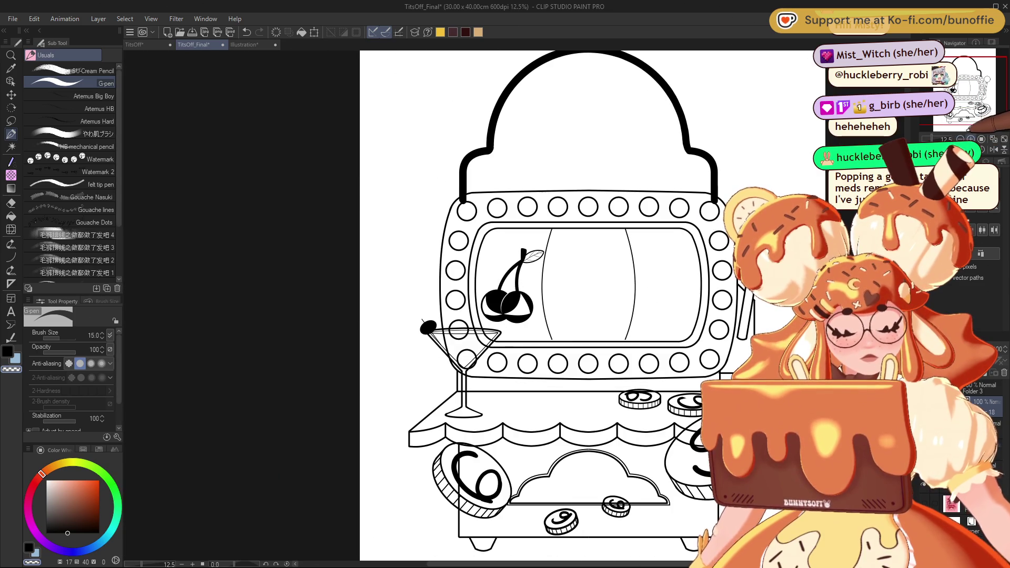
{"action": "key", "text": "ctrl+plus"}
{"action": "key", "text": "ctrl+plus"}
{"action": "key", "text": "ctrl+plus"}
Draw and fill a glossy white loop highlight in the right cherry's upper left.
{"action": "mouse_move", "coordinate": [428, 306]}
{"action": "left_mouse_down"}
{"action": "mouse_move", "coordinate": [451, 243]}
{"action": "mouse_move", "coordinate": [497, 216]}
{"action": "mouse_move", "coordinate": [440, 284]}
{"action": "mouse_move", "coordinate": [492, 218]}
{"action": "mouse_move", "coordinate": [454, 253]}
{"action": "mouse_move", "coordinate": [430, 298]}
{"action": "mouse_move", "coordinate": [469, 229]}
{"action": "left_mouse_up"}
{"action": "mouse_move", "coordinate": [437, 280]}
{"action": "left_mouse_down"}
{"action": "mouse_move", "coordinate": [462, 220]}
{"action": "mouse_move", "coordinate": [442, 270]}
{"action": "left_mouse_up"}
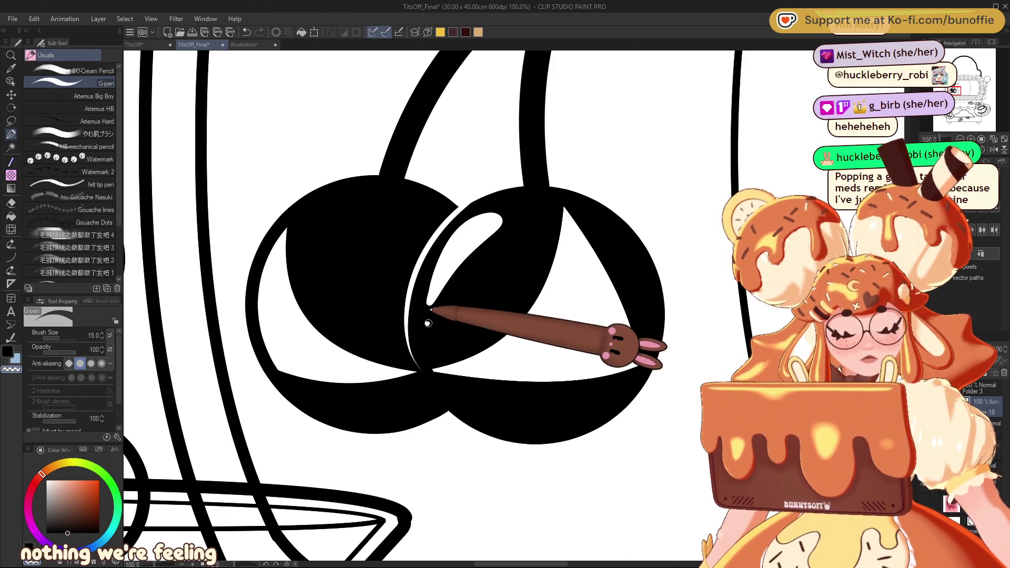
{"action": "scroll", "coordinate": [517, 302], "scroll_direction": "down", "scroll_amount": 10}
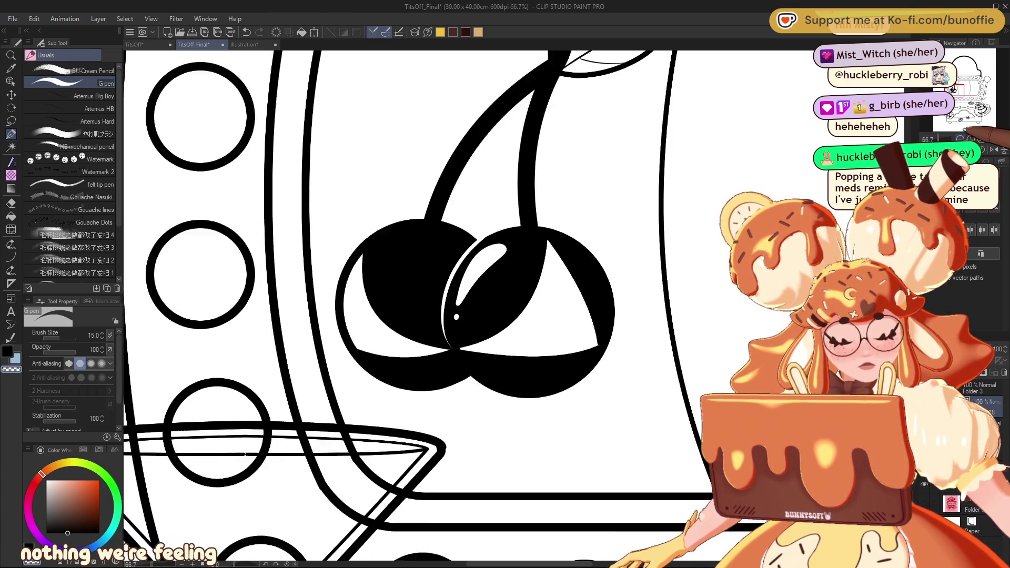
Undo the filled highlight and trial white strokes, returning the right cherry to solid black.
{"action": "scroll", "coordinate": [510, 302], "scroll_direction": "up", "scroll_amount": 10}
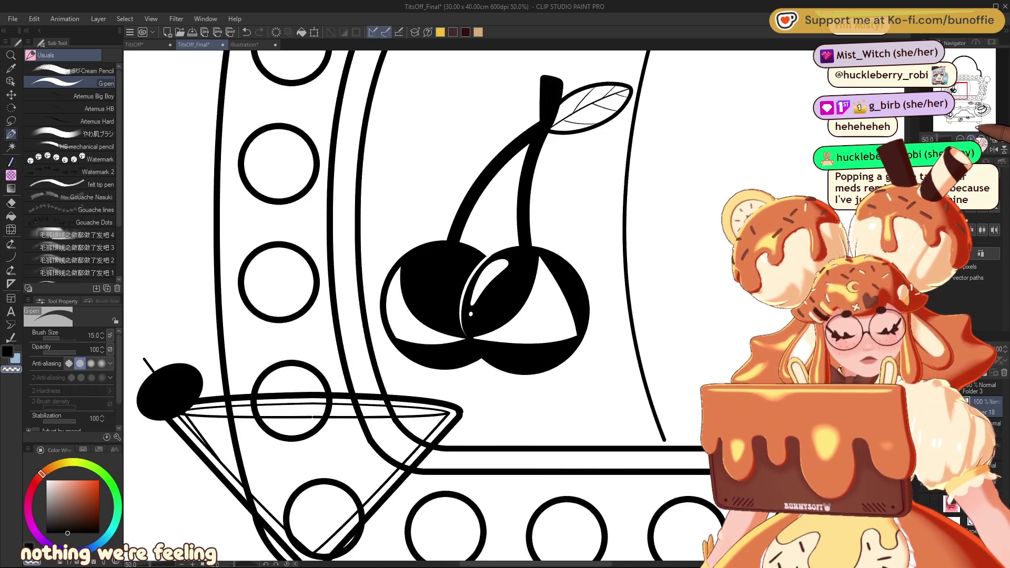
{"action": "key", "text": "ctrl+z"}
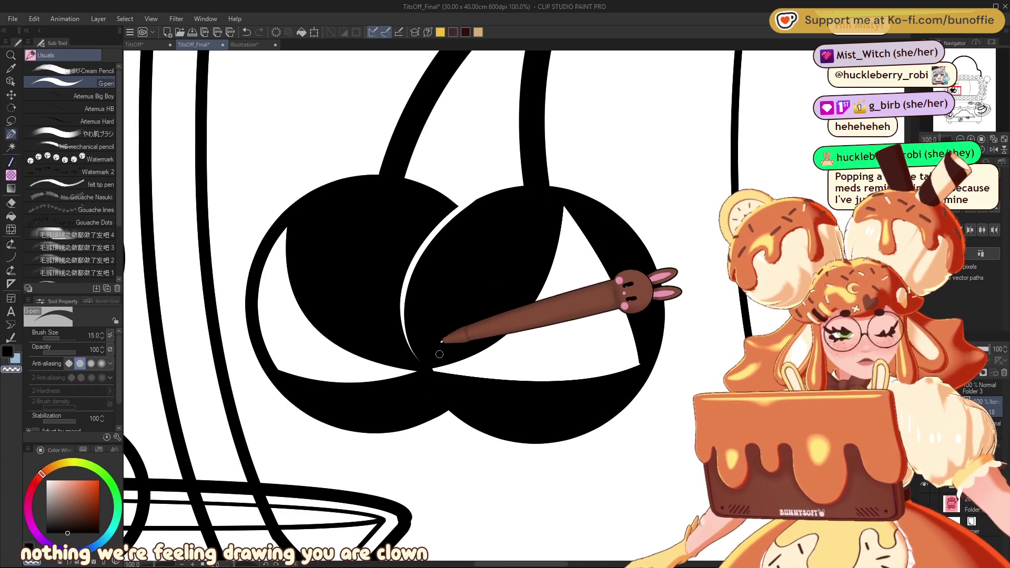
{"action": "mouse_move", "coordinate": [404, 335]}
{"action": "left_mouse_down"}
{"action": "mouse_move", "coordinate": [413, 248]}
{"action": "mouse_move", "coordinate": [461, 207]}
{"action": "left_mouse_up"}
{"action": "left_click_drag", "start_coordinate": [404, 333], "coordinate": [463, 207]}
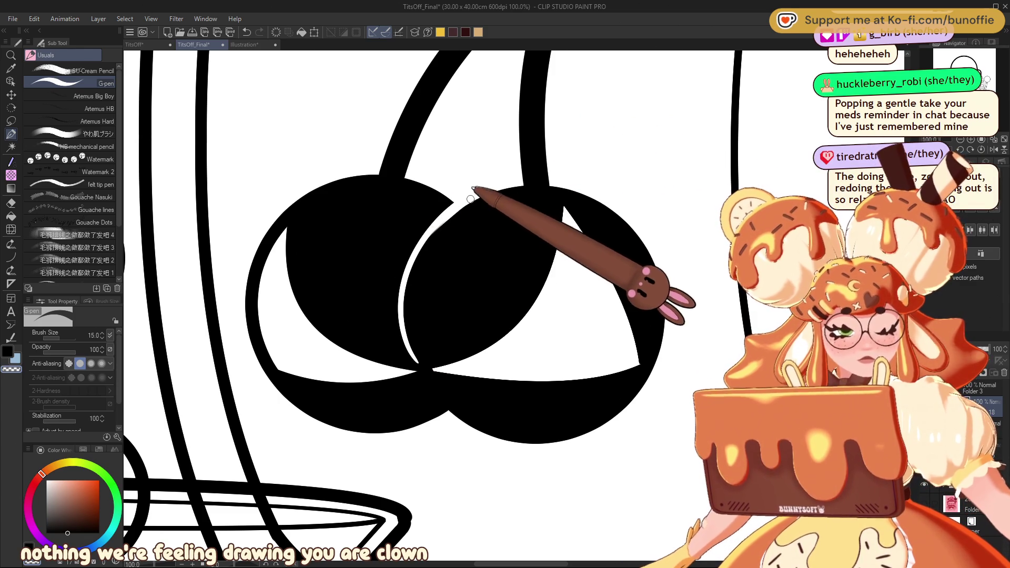
{"action": "mouse_move", "coordinate": [434, 290]}
{"action": "left_mouse_down"}
{"action": "mouse_move", "coordinate": [464, 231]}
{"action": "mouse_move", "coordinate": [492, 214]}
{"action": "mouse_move", "coordinate": [459, 222]}
{"action": "mouse_move", "coordinate": [424, 281]}
{"action": "mouse_move", "coordinate": [477, 214]}
{"action": "left_mouse_up"}
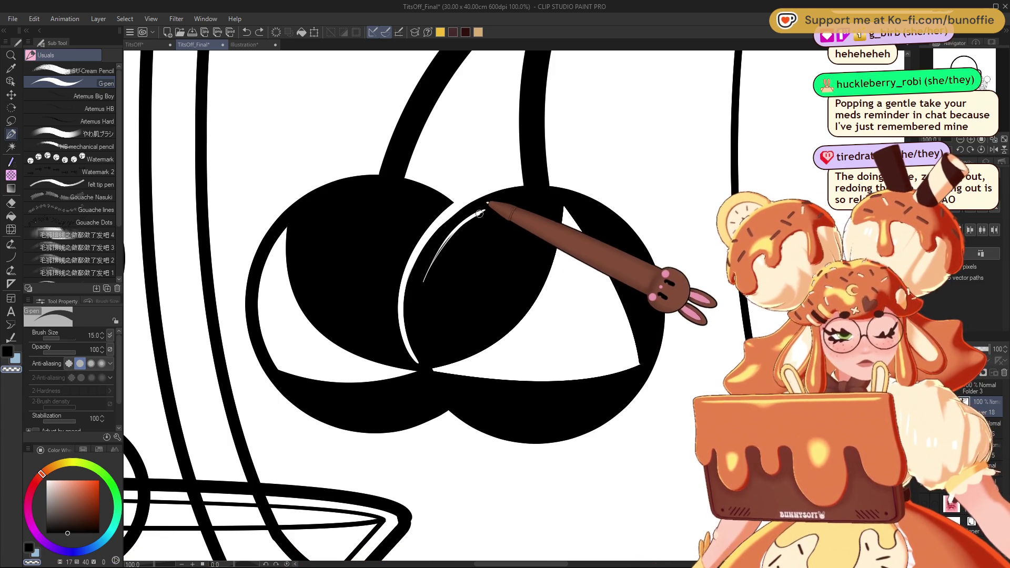
{"action": "key", "text": "ctrl+z"}
{"action": "key", "text": "ctrl+z"}
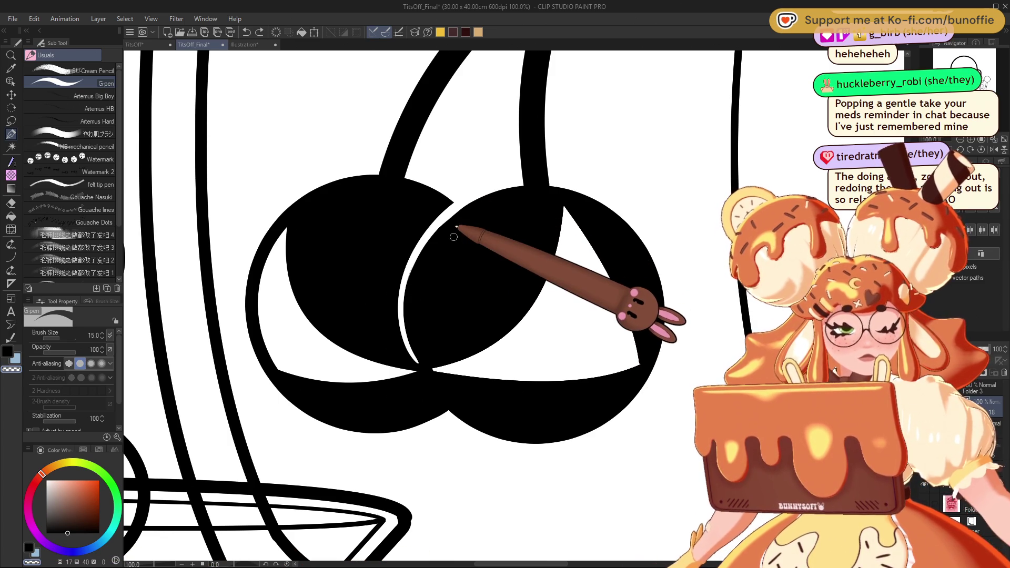
{"action": "left_click", "coordinate": [10, 121]}
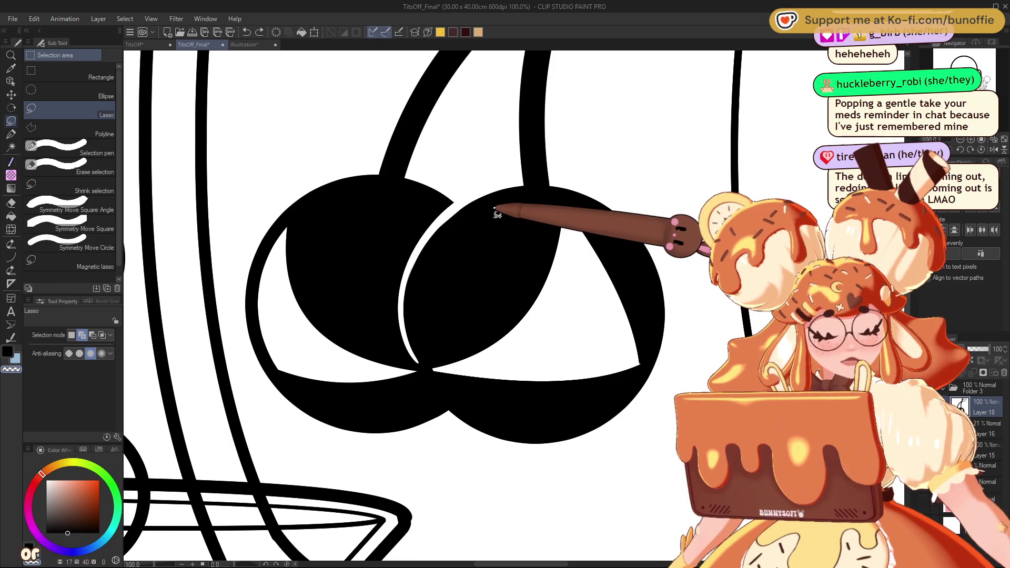
Lasso a shine patch on the right cherry and paint it with the soft dots brush at size 170.
{"action": "left_click_drag", "start_coordinate": [436, 240], "coordinate": [426, 304]}
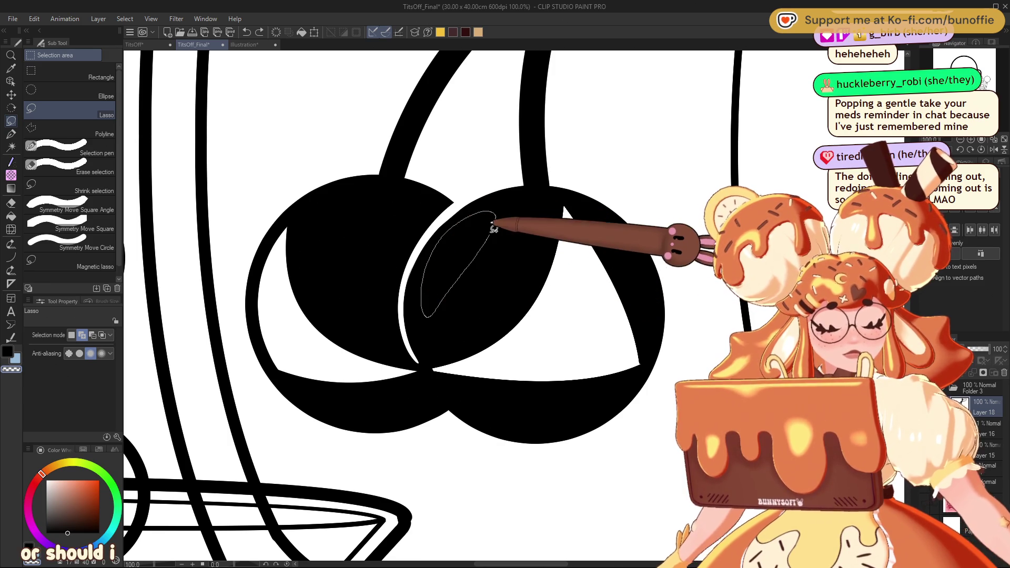
{"action": "left_click_drag", "start_coordinate": [491, 223], "coordinate": [507, 200]}
{"action": "left_click", "coordinate": [11, 175]}
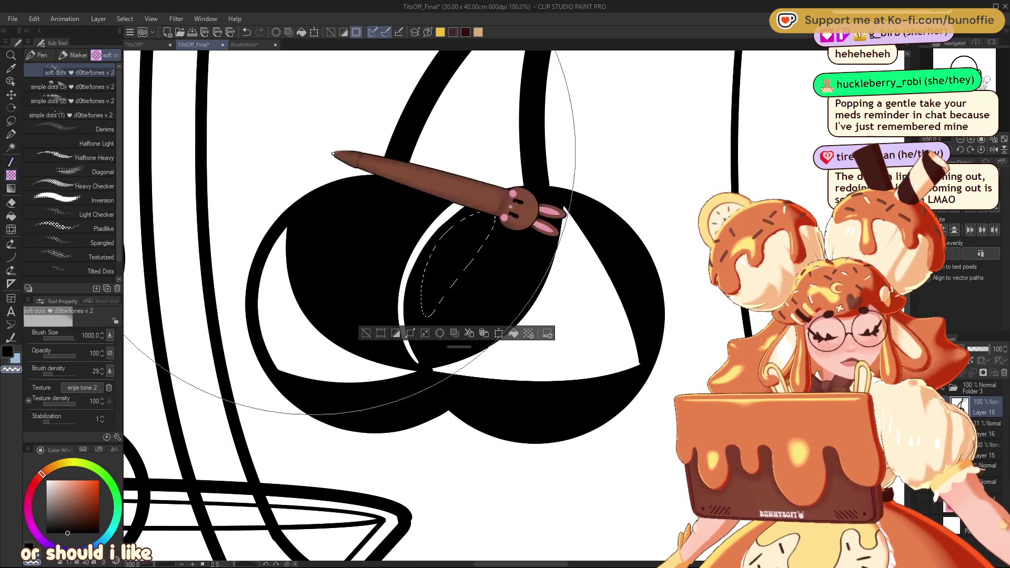
{"action": "mouse_move", "coordinate": [471, 253]}
{"action": "left_mouse_down"}
{"action": "mouse_move", "coordinate": [424, 210]}
{"action": "mouse_move", "coordinate": [444, 255]}
{"action": "mouse_move", "coordinate": [424, 257]}
{"action": "mouse_move", "coordinate": [428, 268]}
{"action": "left_mouse_up"}
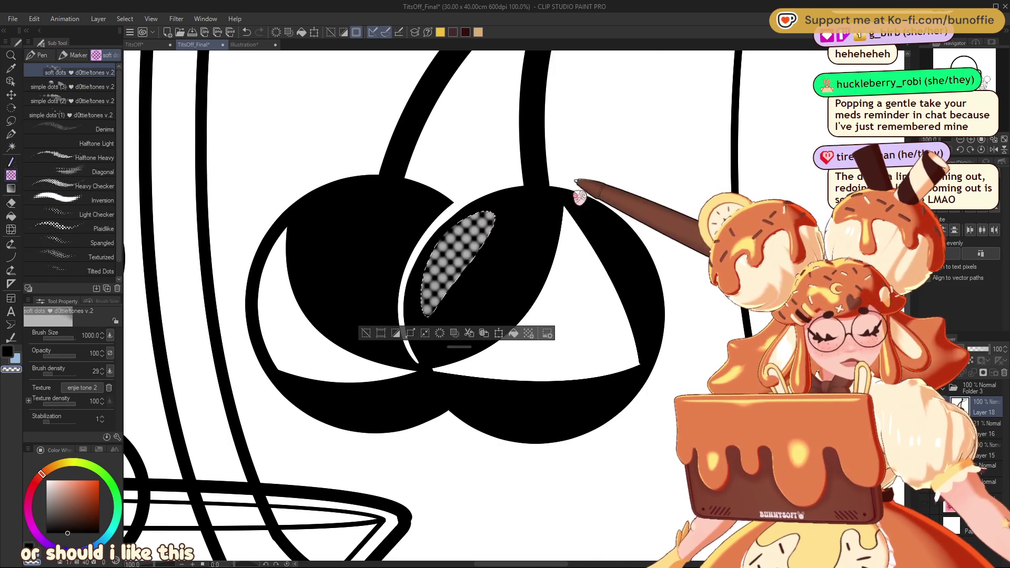
{"action": "key", "text": "ctrl+z"}
{"action": "key", "text": "bracketleft"}
{"action": "key", "text": "bracketleft"}
{"action": "key", "text": "bracketleft"}
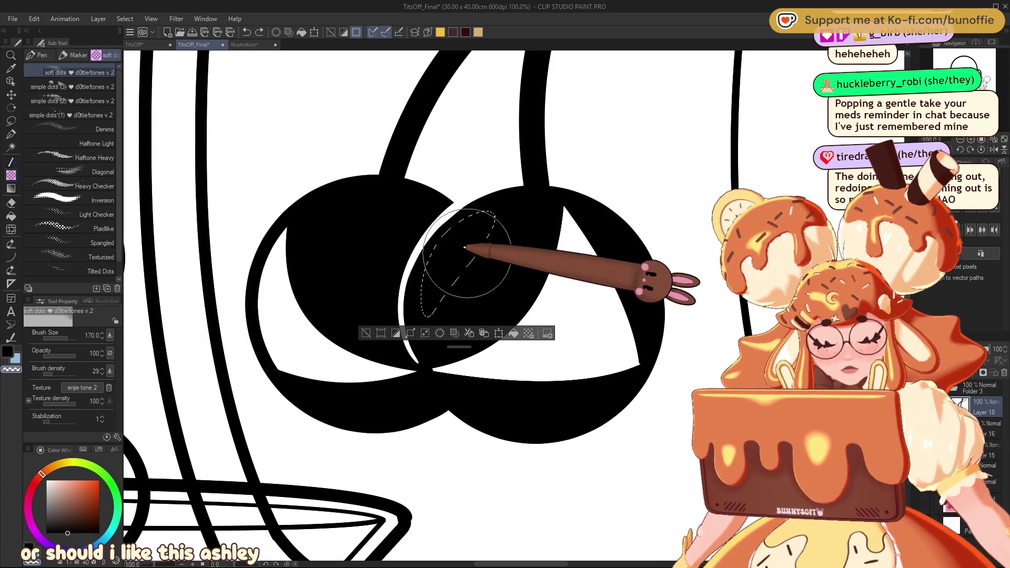
{"action": "left_click_drag", "start_coordinate": [451, 252], "coordinate": [481, 213]}
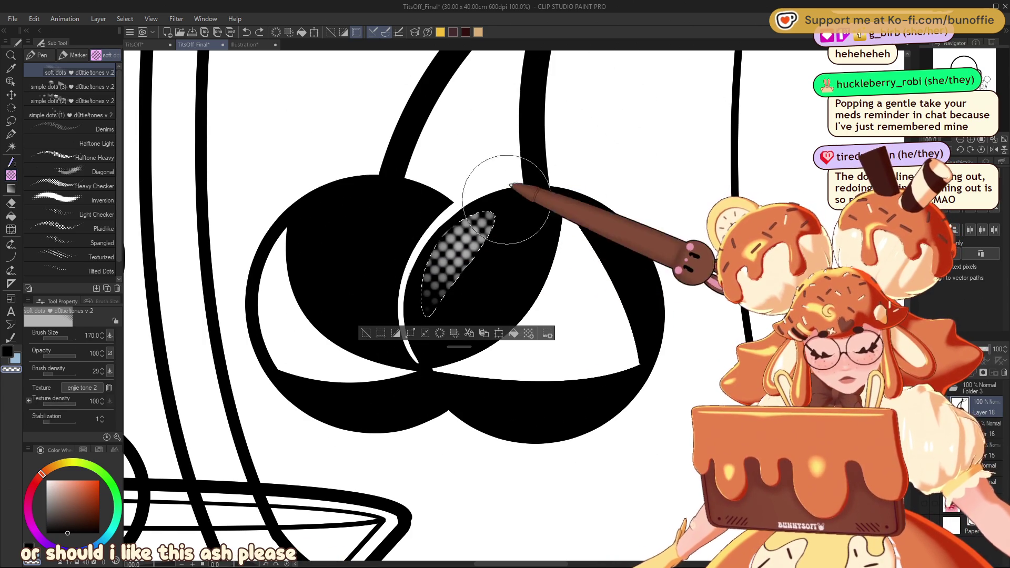
{"action": "left_click", "coordinate": [367, 333]}
{"action": "left_click_drag", "start_coordinate": [987, 147], "coordinate": [961, 145]}
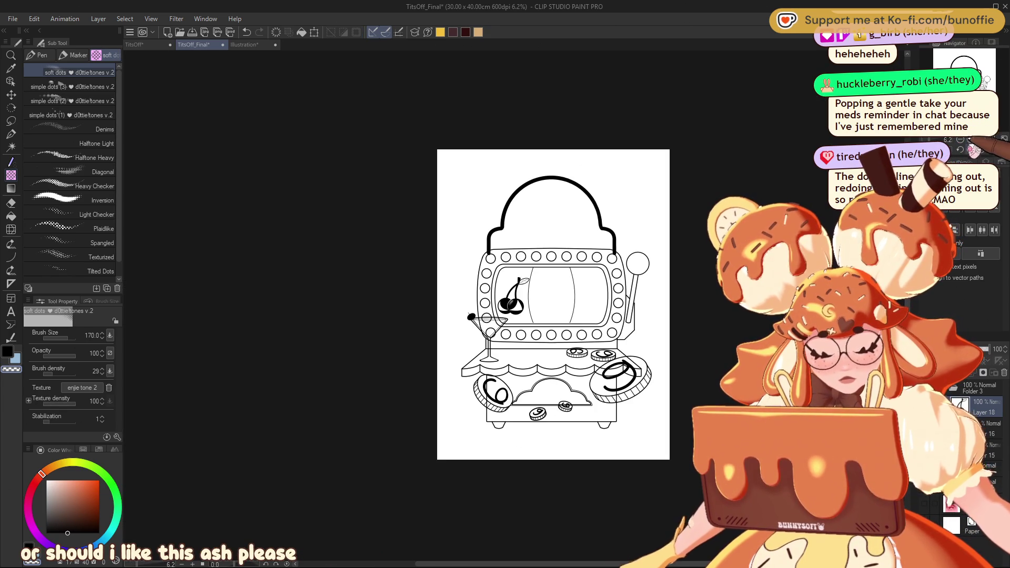
{"action": "scroll", "coordinate": [515, 305], "scroll_direction": "up", "scroll_amount": 6}
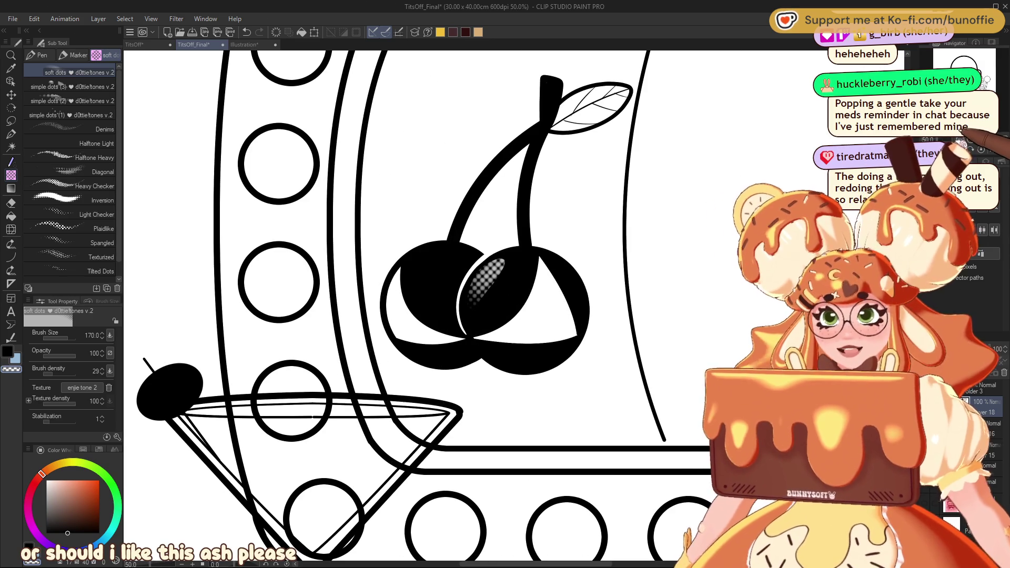
Add a matching soft-dot halftone shine patch on the left cherry, then view the reels at 25%.
{"action": "left_click", "coordinate": [10, 120]}
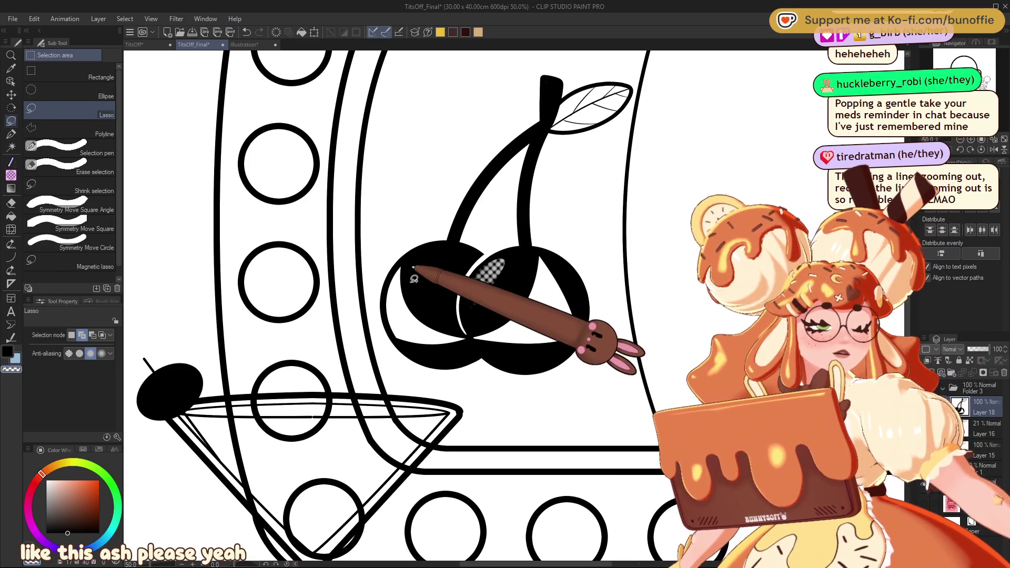
{"action": "mouse_move", "coordinate": [416, 305]}
{"action": "left_mouse_down"}
{"action": "mouse_move", "coordinate": [409, 271]}
{"action": "mouse_move", "coordinate": [428, 255]}
{"action": "mouse_move", "coordinate": [439, 266]}
{"action": "mouse_move", "coordinate": [424, 296]}
{"action": "mouse_move", "coordinate": [413, 288]}
{"action": "mouse_move", "coordinate": [415, 258]}
{"action": "mouse_move", "coordinate": [438, 259]}
{"action": "mouse_move", "coordinate": [421, 307]}
{"action": "left_mouse_up"}
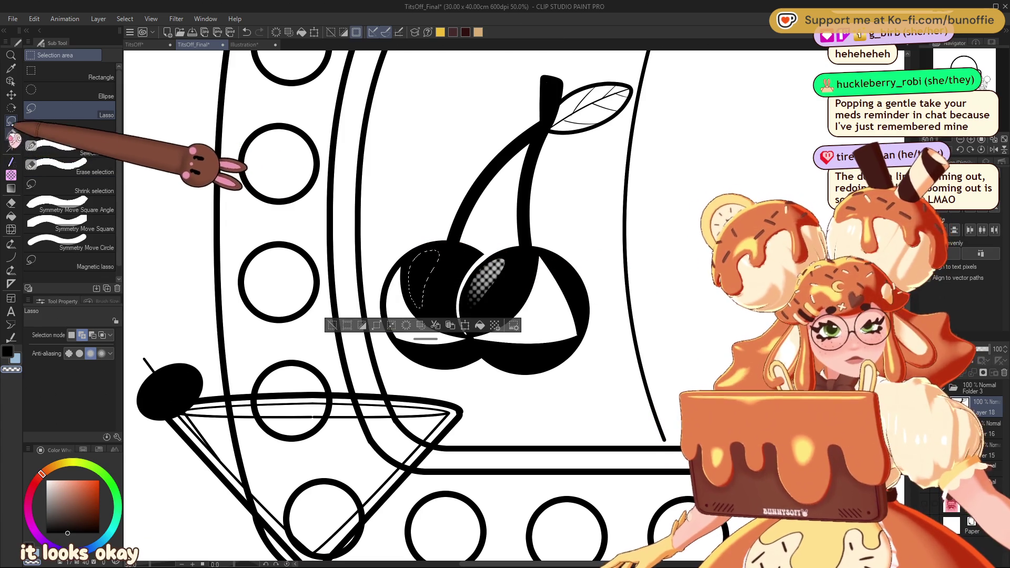
{"action": "left_click", "coordinate": [10, 162]}
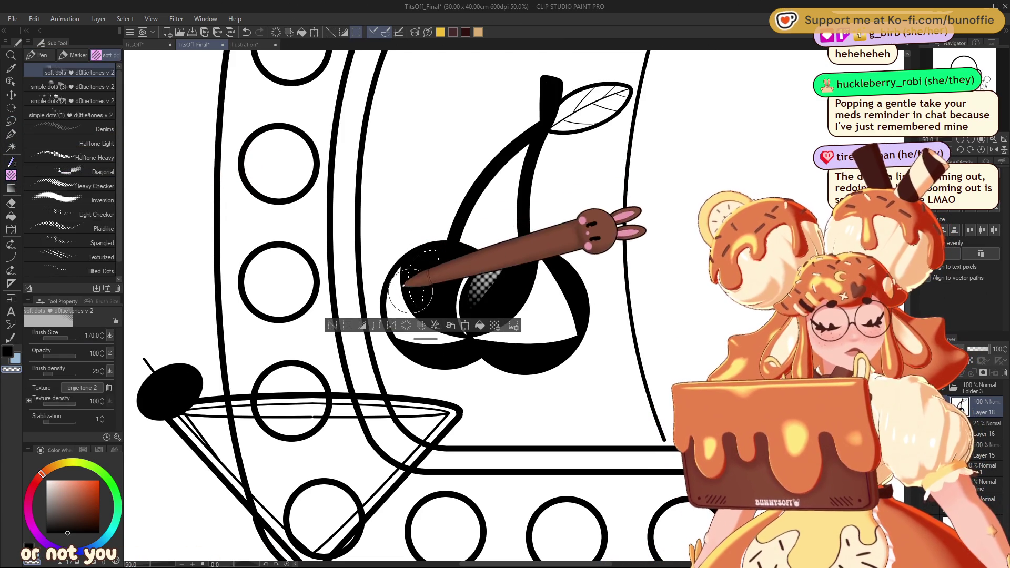
{"action": "left_click_drag", "start_coordinate": [426, 257], "coordinate": [424, 263]}
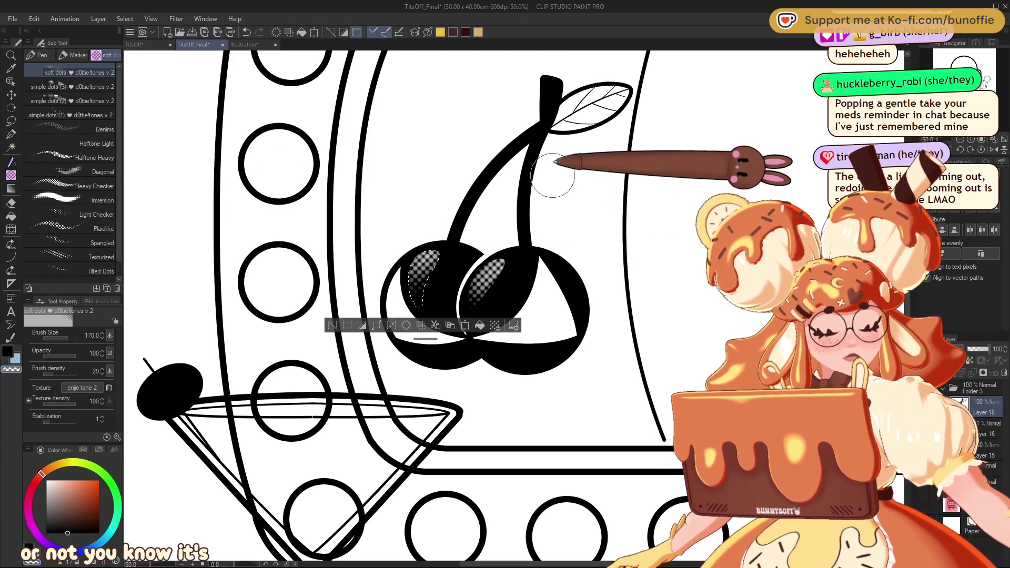
{"action": "left_click", "coordinate": [961, 139]}
{"action": "mouse_move", "coordinate": [971, 139]}
{"action": "left_mouse_down"}
{"action": "mouse_move", "coordinate": [955, 140]}
{"action": "mouse_move", "coordinate": [986, 140]}
{"action": "left_mouse_up"}
{"action": "left_click_drag", "start_coordinate": [984, 73], "coordinate": [968, 69]}
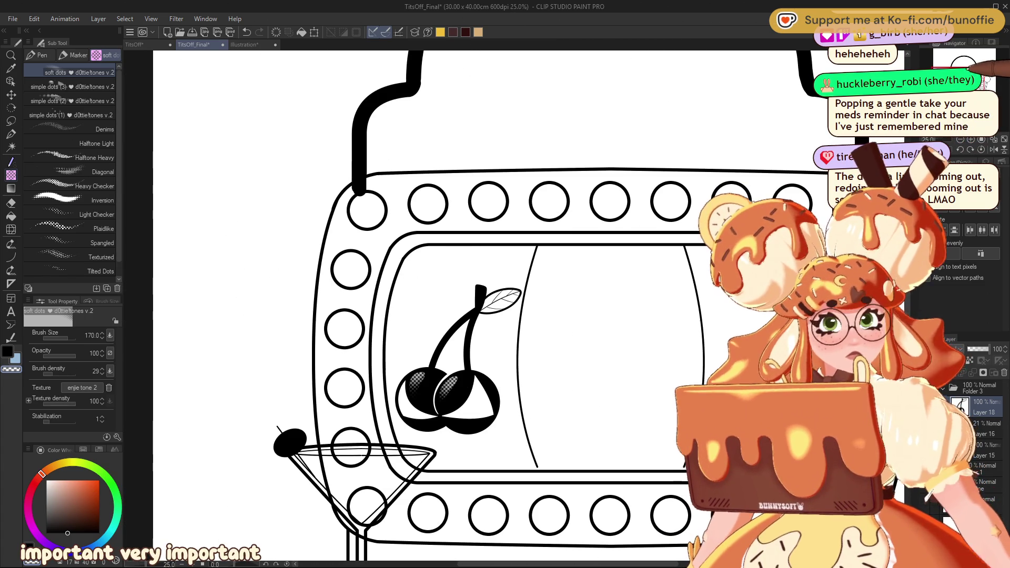
{"action": "left_click", "coordinate": [11, 134]}
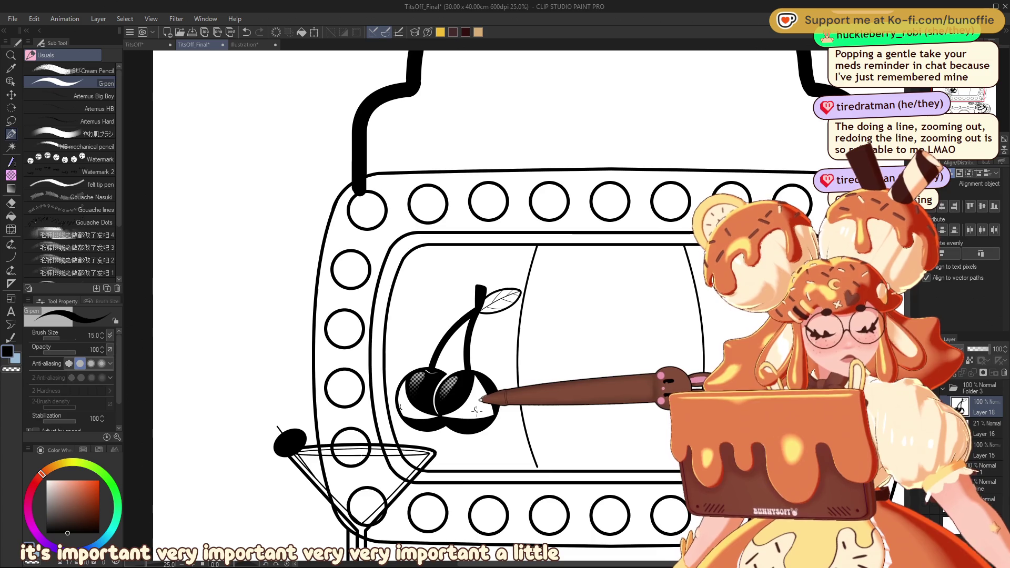
Zoom in and out with the Navigator to review the cherries against the whole slot machine.
{"action": "scroll", "coordinate": [505, 305], "scroll_direction": "down", "scroll_amount": 5}
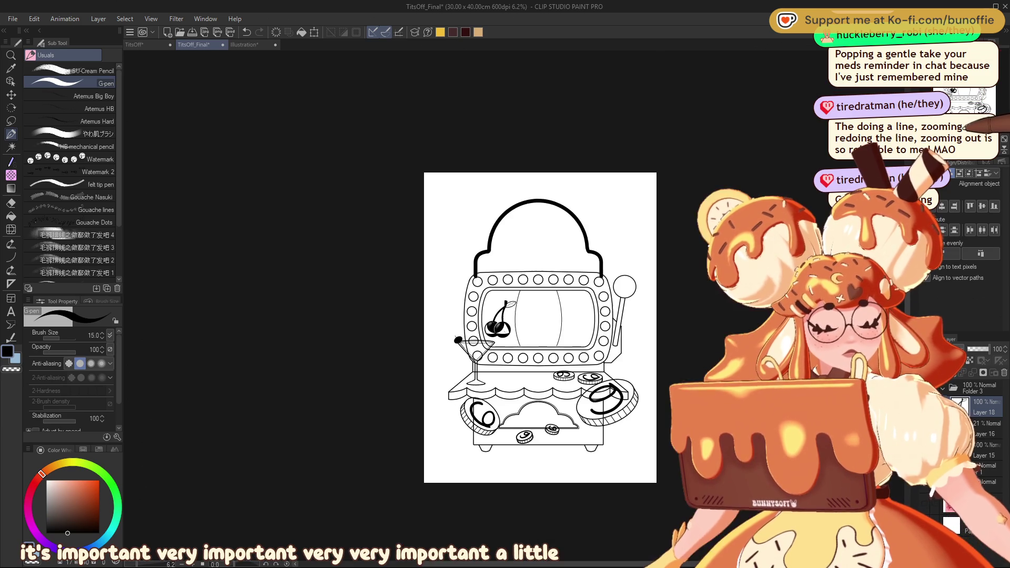
{"action": "scroll", "coordinate": [505, 305], "scroll_direction": "up", "scroll_amount": 5}
{"action": "scroll", "coordinate": [421, 305], "scroll_direction": "down", "scroll_amount": 2}
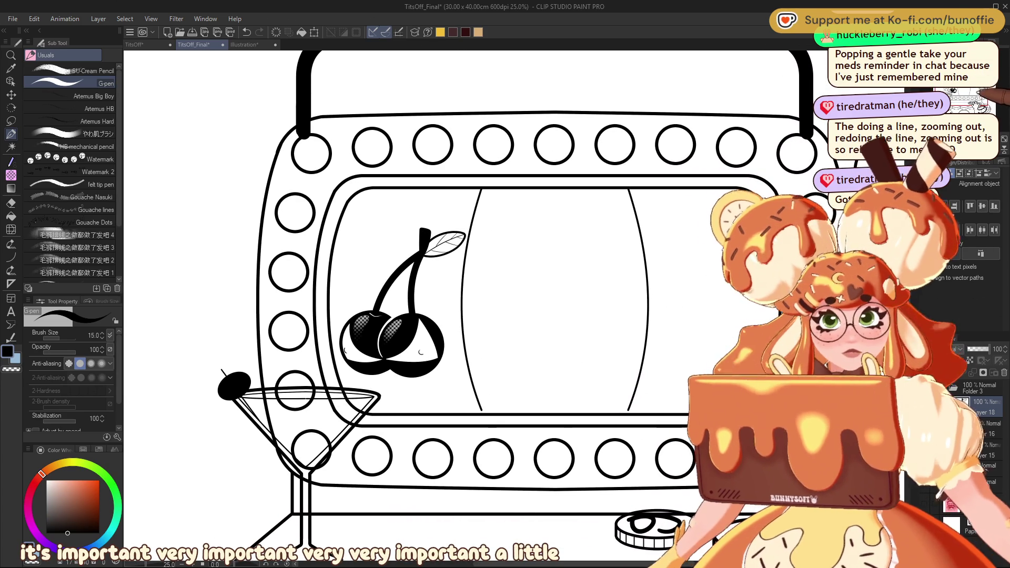
{"action": "scroll", "coordinate": [421, 305], "scroll_direction": "up", "scroll_amount": 1}
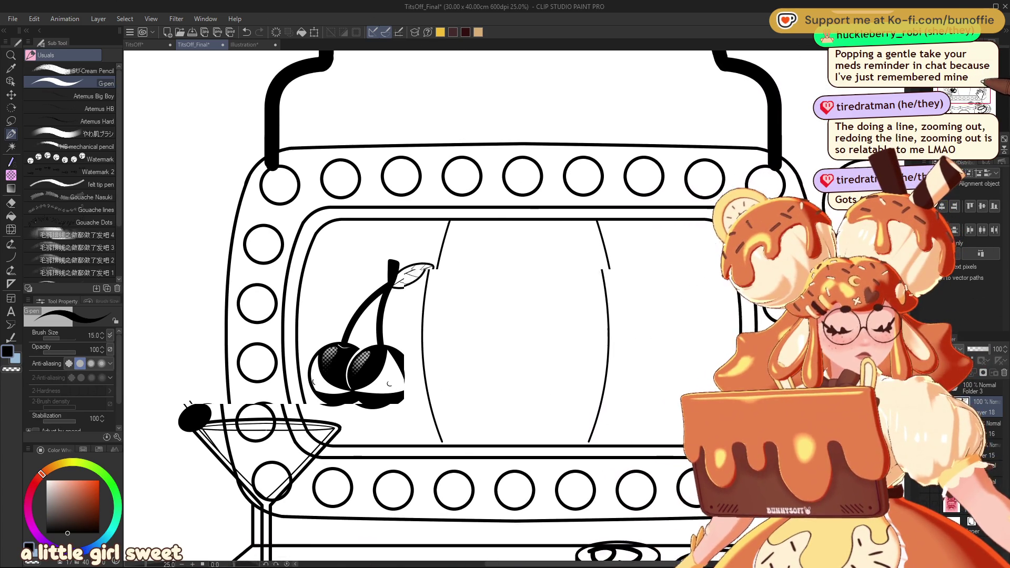
{"action": "scroll", "coordinate": [421, 305], "scroll_direction": "right", "scroll_amount": 2}
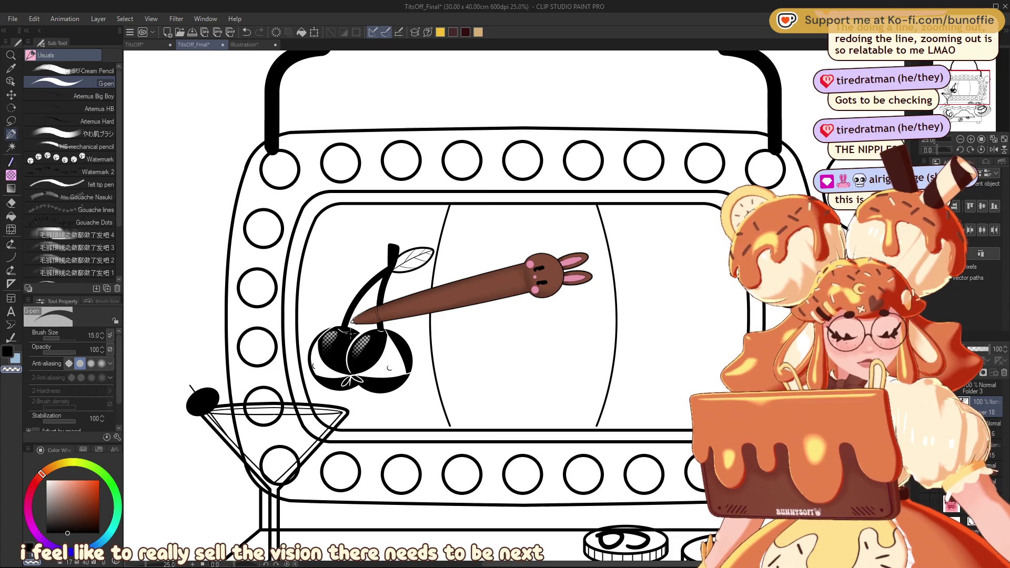
{"action": "left_click", "coordinate": [960, 139]}
{"action": "left_click", "coordinate": [971, 139]}
{"action": "left_click", "coordinate": [960, 140]}
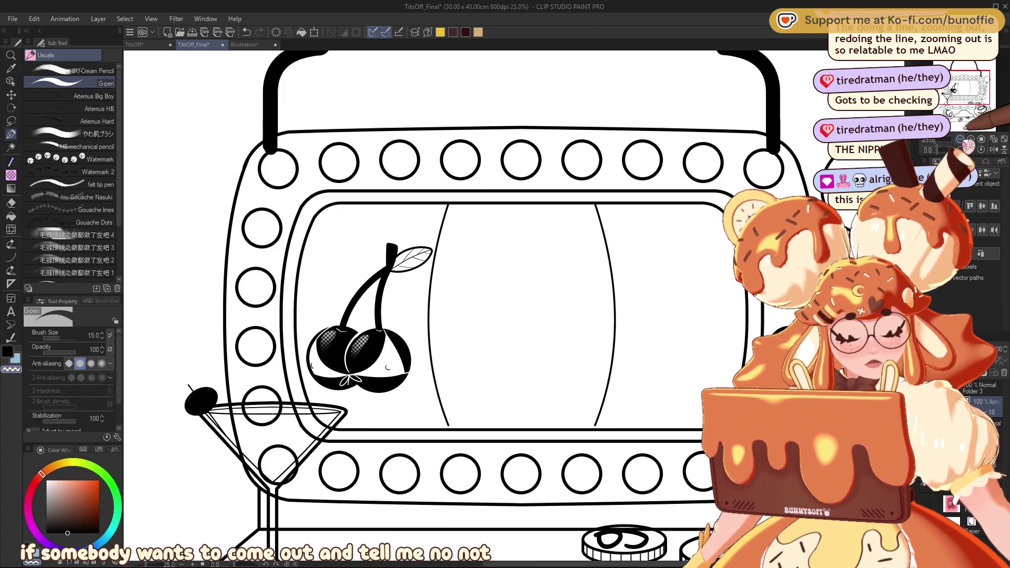
{"action": "left_click", "coordinate": [972, 139]}
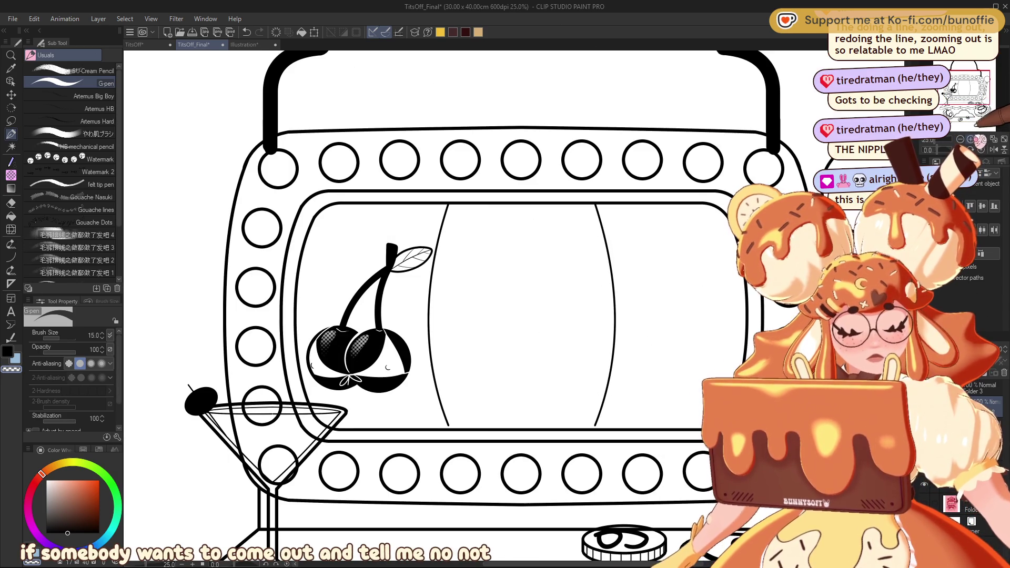
{"action": "left_click_drag", "start_coordinate": [977, 103], "coordinate": [983, 90]}
{"action": "key", "text": "ctrl+minus"}
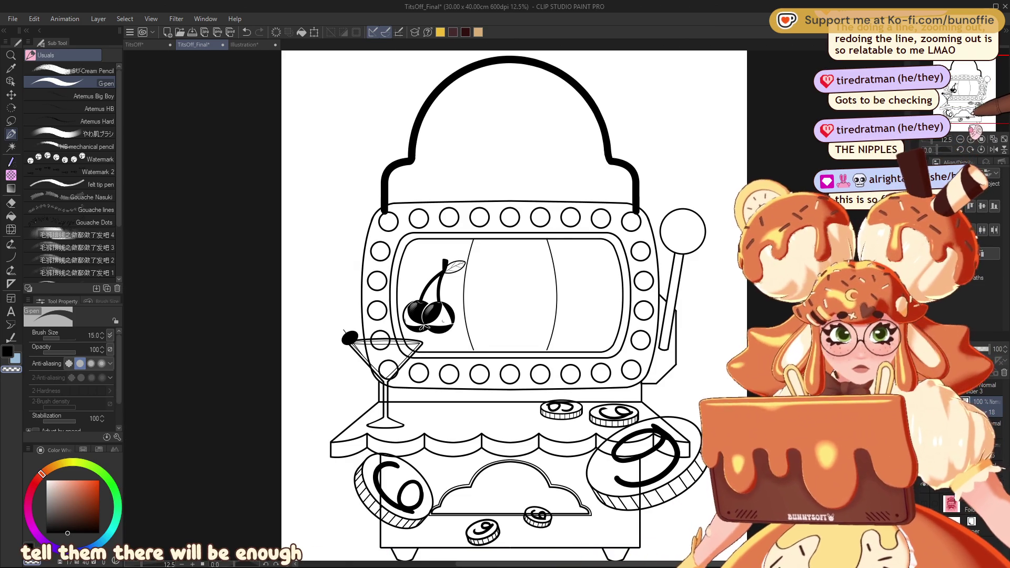
{"action": "left_click_drag", "start_coordinate": [987, 89], "coordinate": [989, 87]}
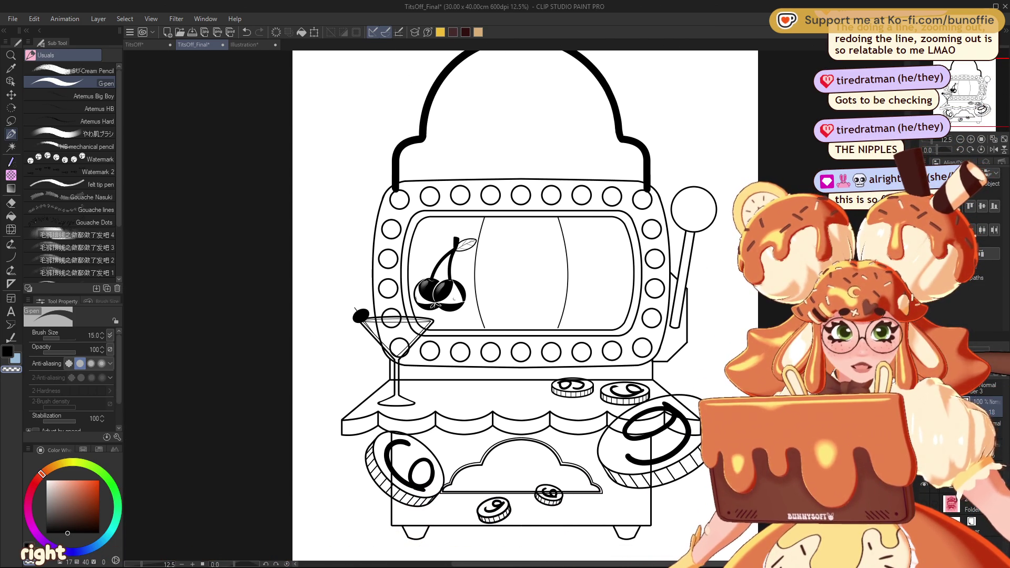
Move cherry copies into the second and third reels and nudge them into even spacing.
{"action": "left_click", "coordinate": [10, 108]}
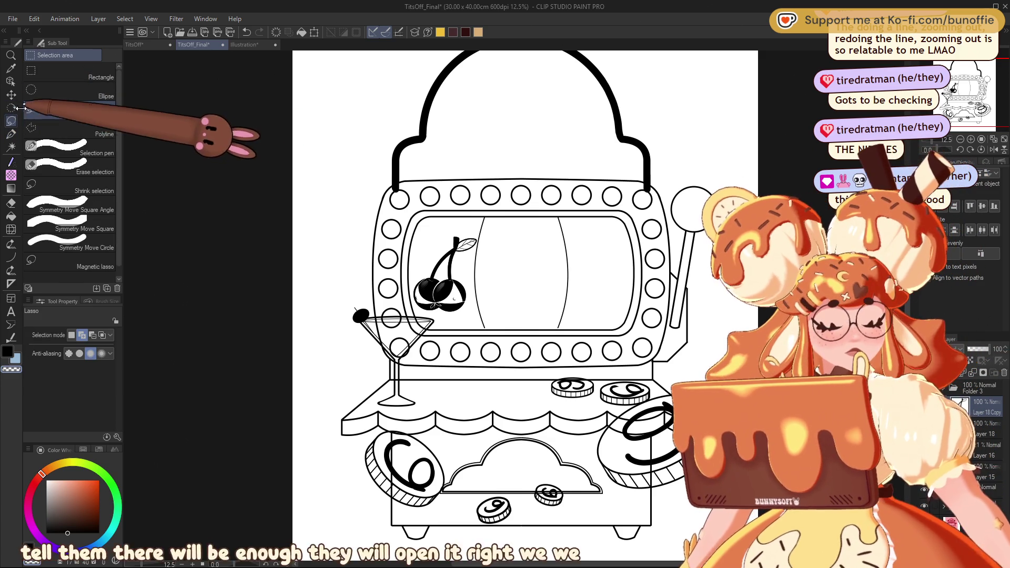
{"action": "left_click", "coordinate": [10, 95]}
{"action": "left_click_drag", "start_coordinate": [461, 311], "coordinate": [536, 310]}
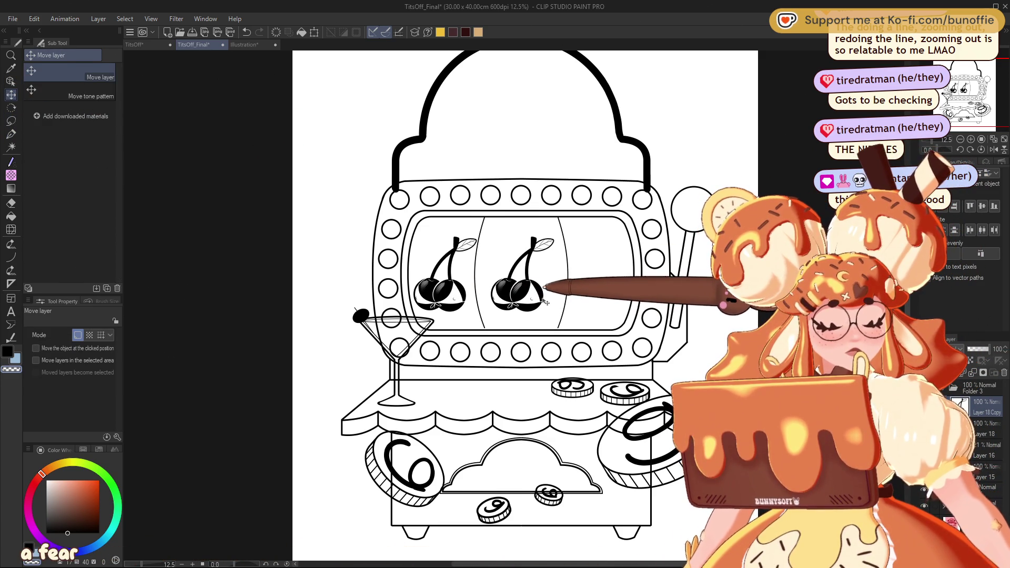
{"action": "left_click_drag", "start_coordinate": [530, 299], "coordinate": [610, 299]}
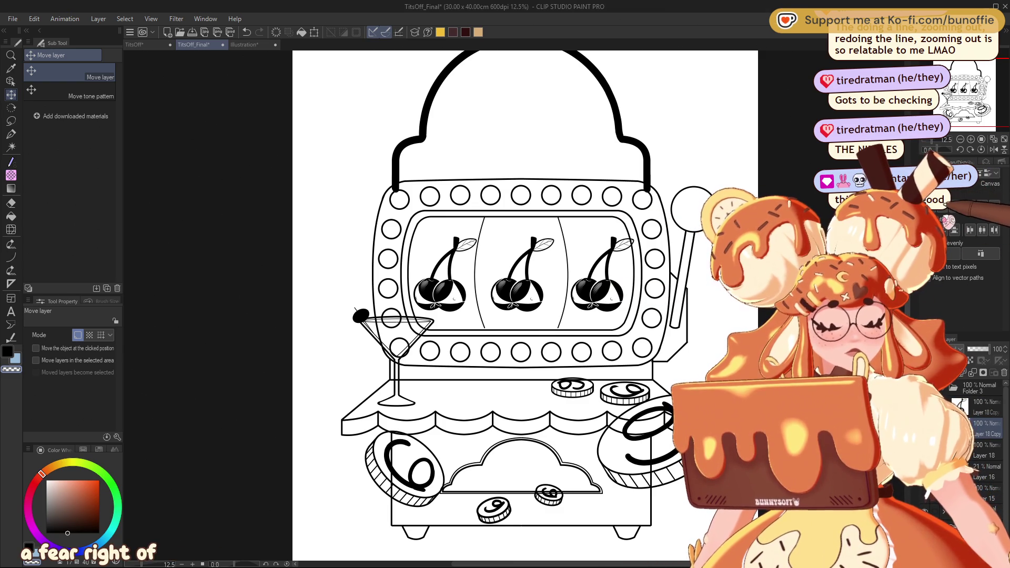
{"action": "key", "text": "Right"}
{"action": "key", "text": "Right"}
{"action": "key", "text": "Right"}
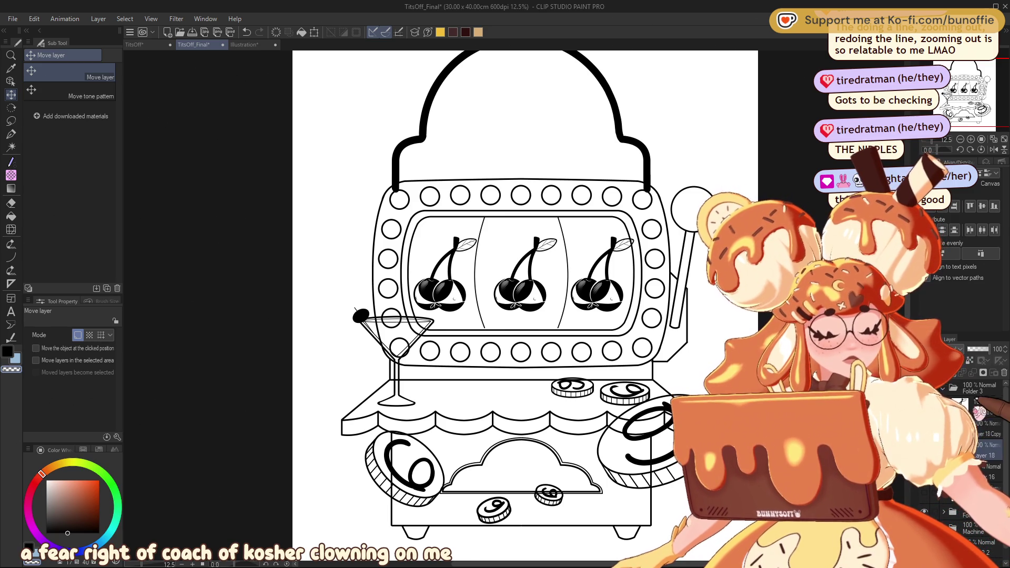
{"action": "left_click_drag", "start_coordinate": [604, 305], "coordinate": [598, 305]}
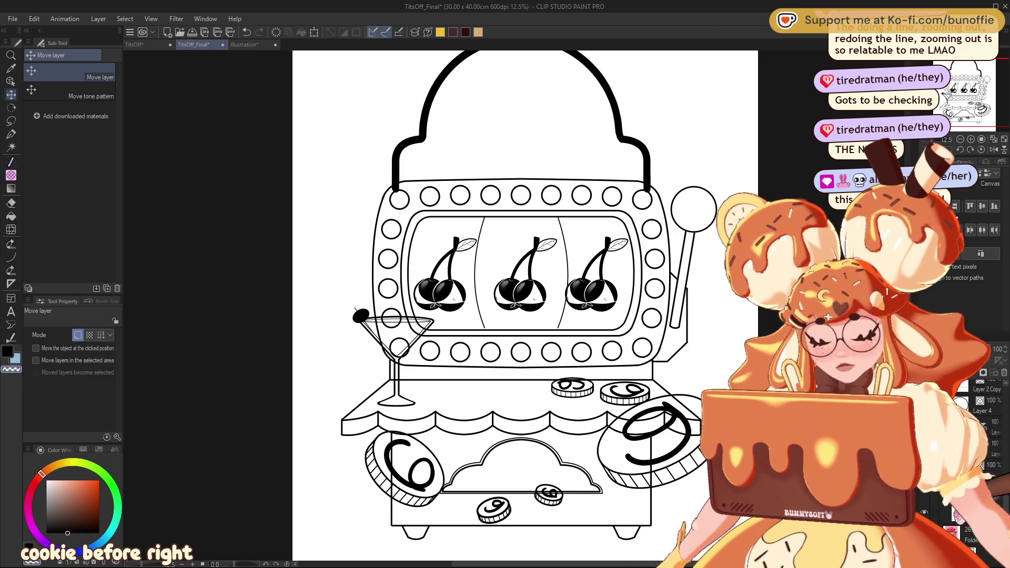
{"action": "key", "text": "e"}
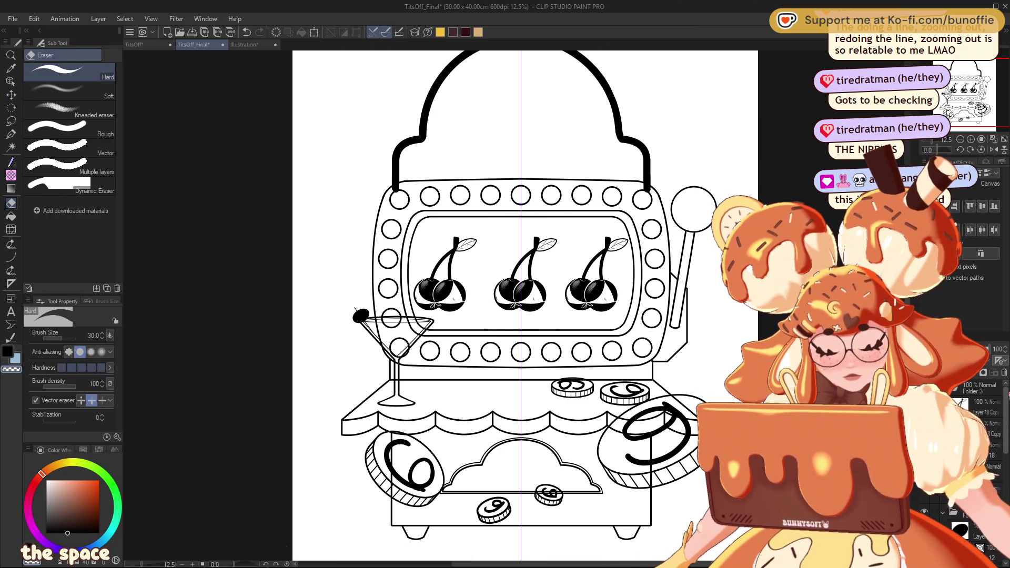
Nudge the cherry layer left, add alignment guides across the slot machine, and save the drawing.
{"action": "left_click", "coordinate": [988, 426]}
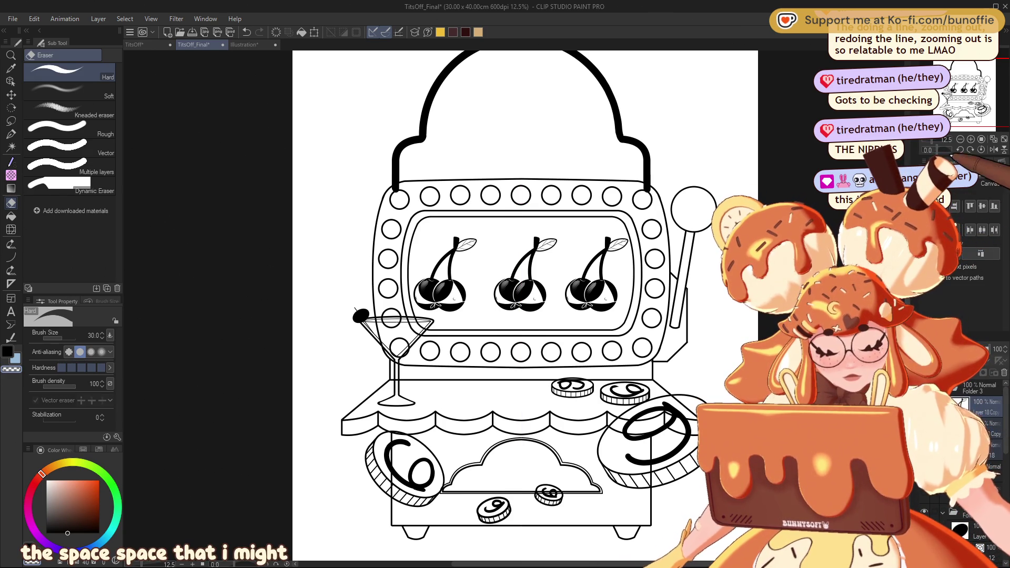
{"action": "key", "text": "ctrl+z"}
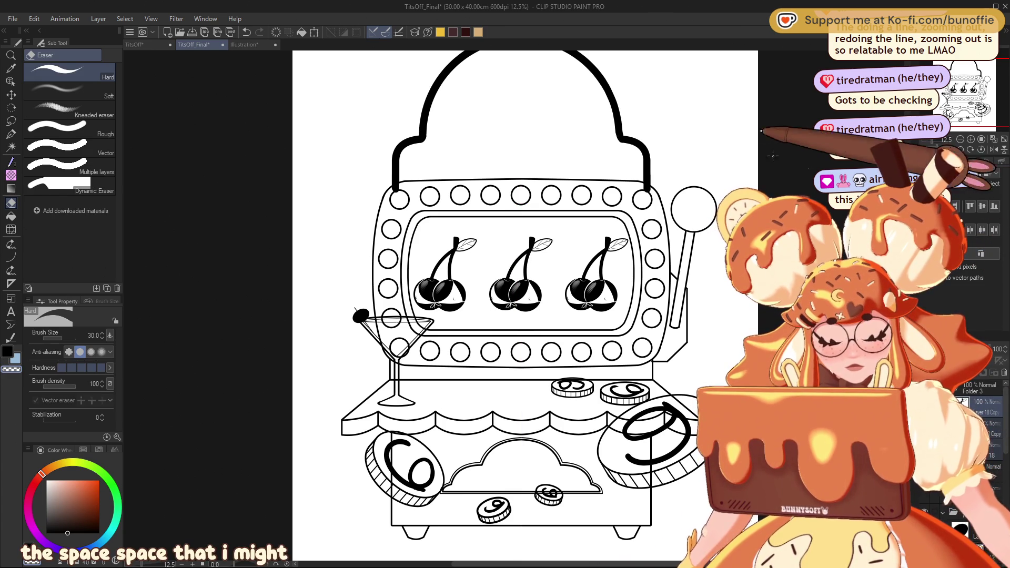
{"action": "left_click", "coordinate": [11, 94]}
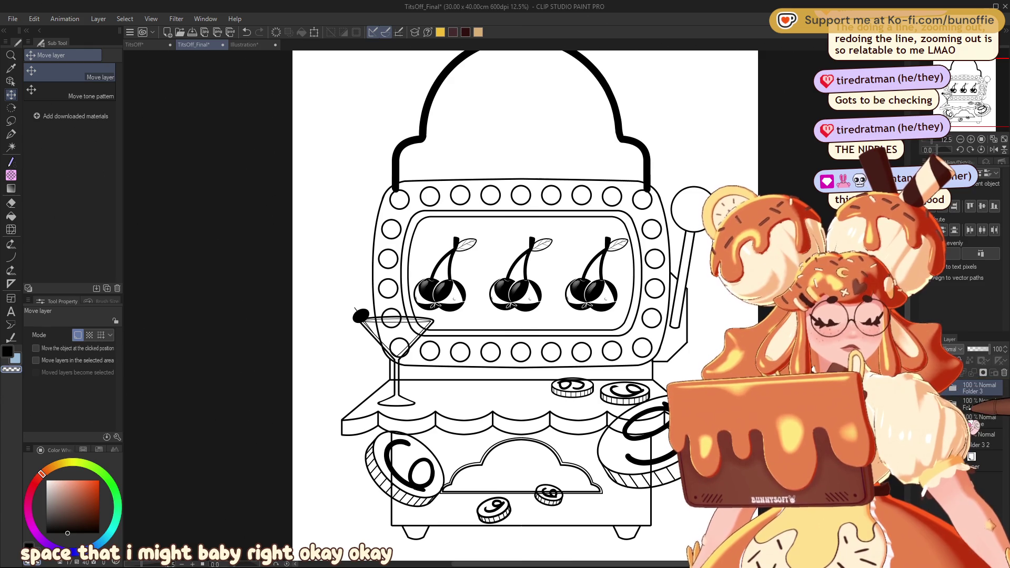
{"action": "left_click_drag", "start_coordinate": [692, 221], "coordinate": [692, 221]}
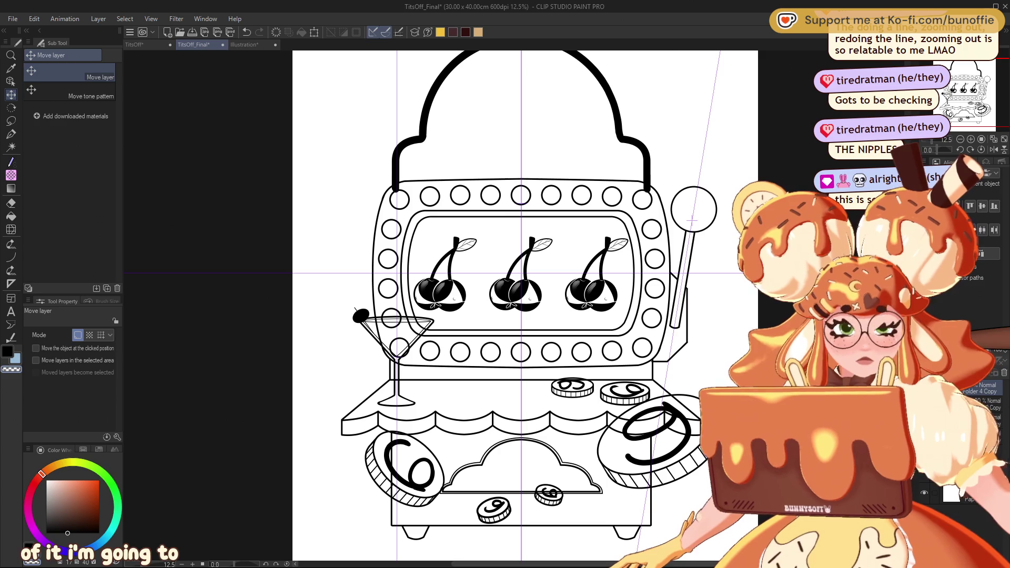
{"action": "key", "text": "ctrl+s"}
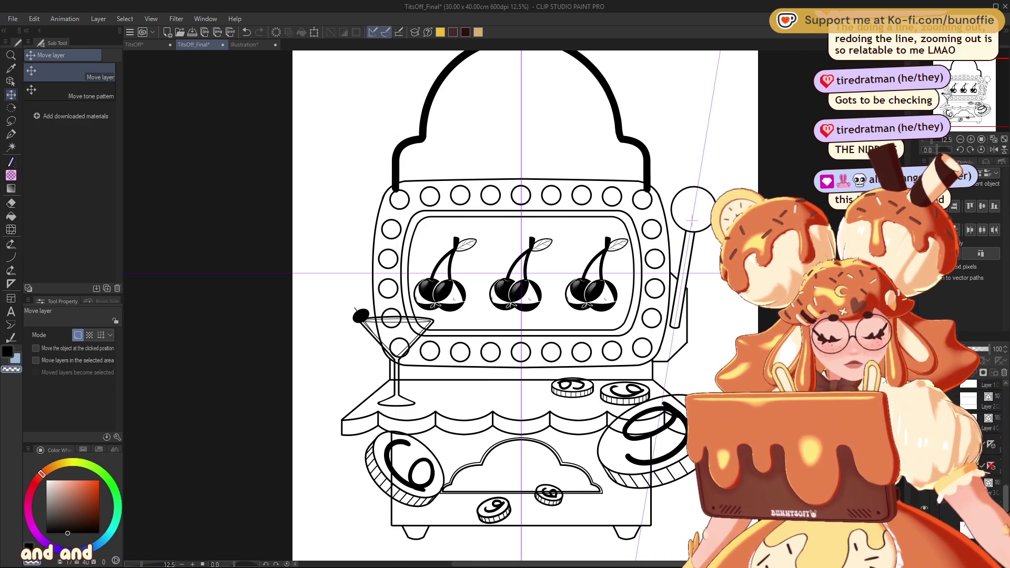
Toggle the dome line art and guides to check the layout, then undo the last change.
{"action": "left_click", "coordinate": [924, 496]}
{"action": "left_click", "coordinate": [924, 496]}
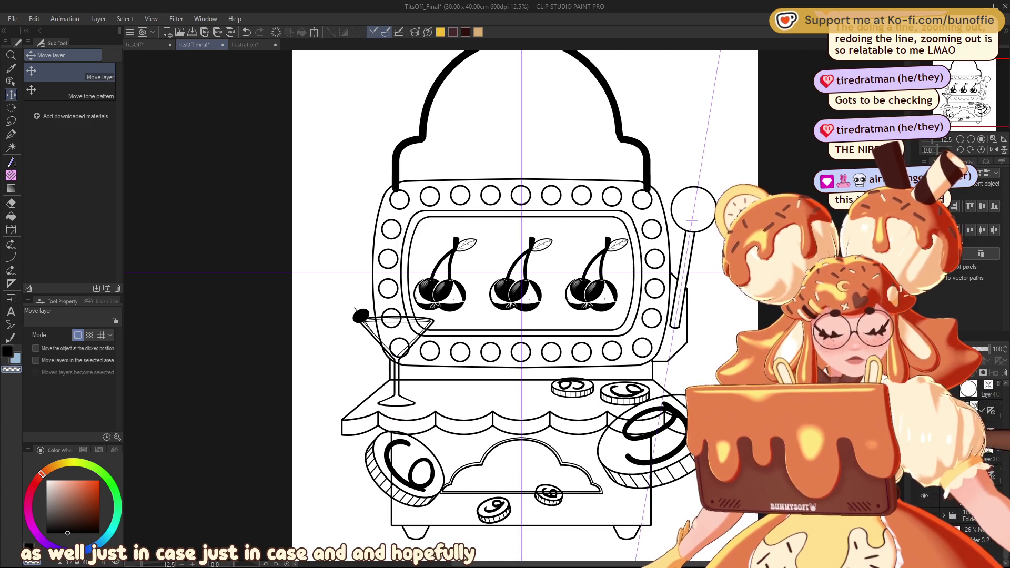
{"action": "left_click_drag", "start_coordinate": [979, 107], "coordinate": [987, 121]}
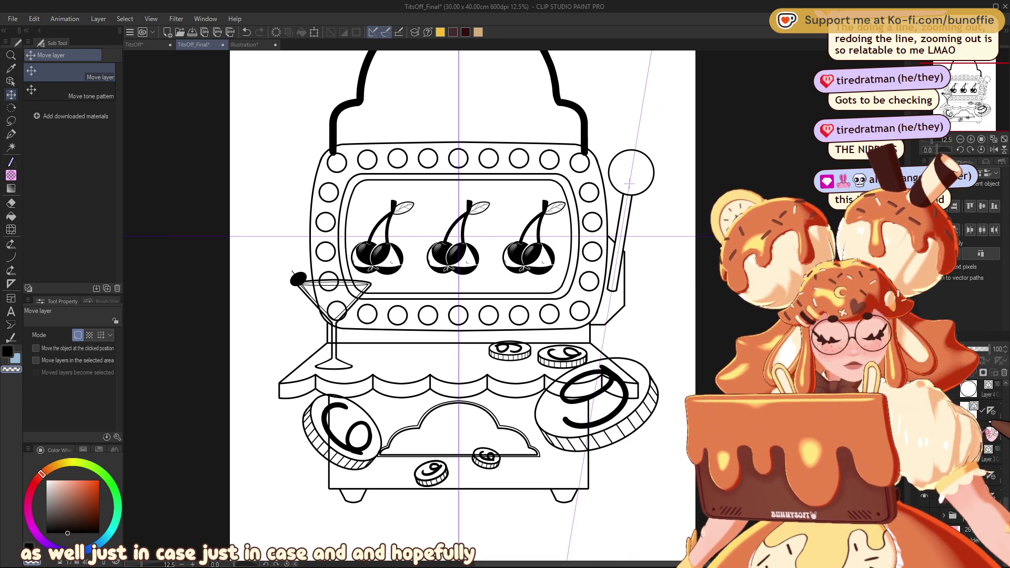
{"action": "key", "text": "ctrl+1"}
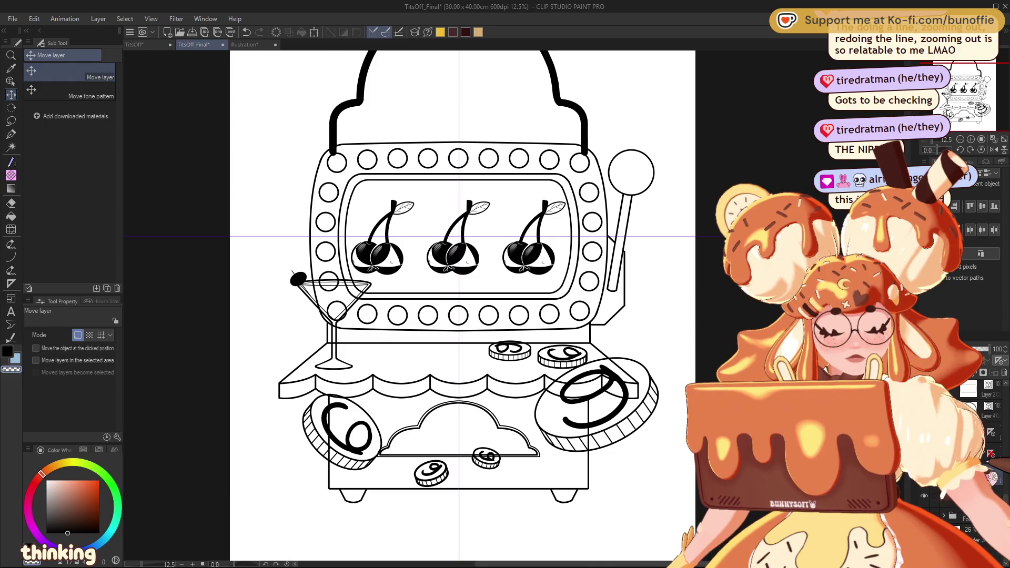
{"action": "key", "text": "ctrl+1"}
{"action": "key", "text": "ctrl+z"}
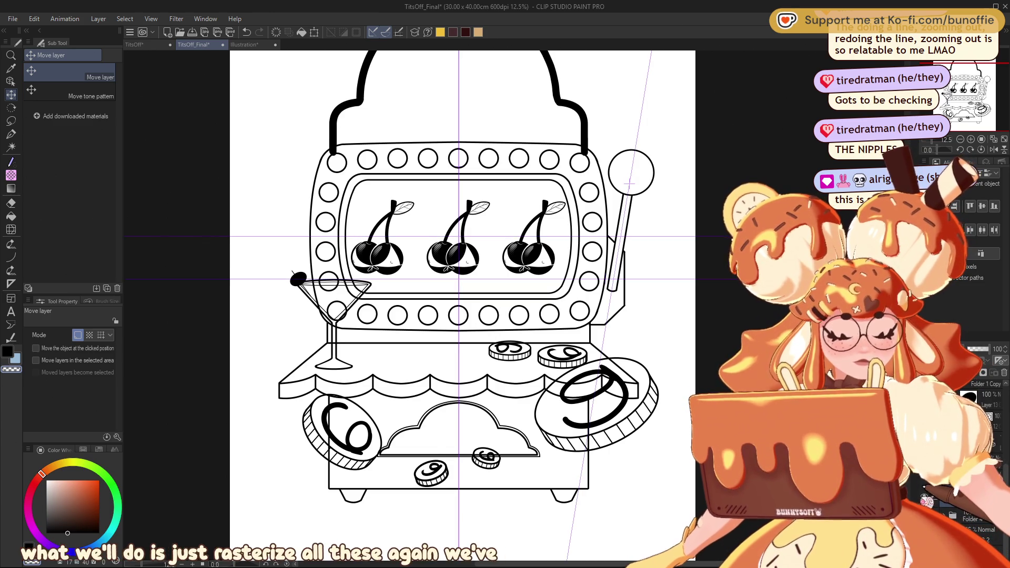
{"action": "scroll", "coordinate": [760, 507], "scroll_direction": "up", "scroll_amount": 2}
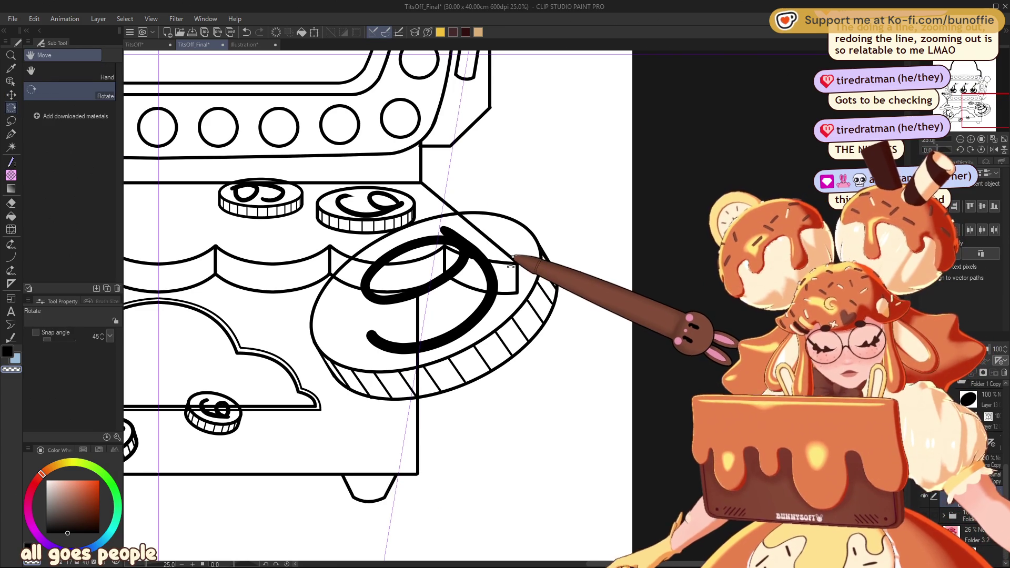
Delete the ruler layer, dim the other line layers to grey, and set the Hard eraser to 400.
{"action": "key", "text": "e"}
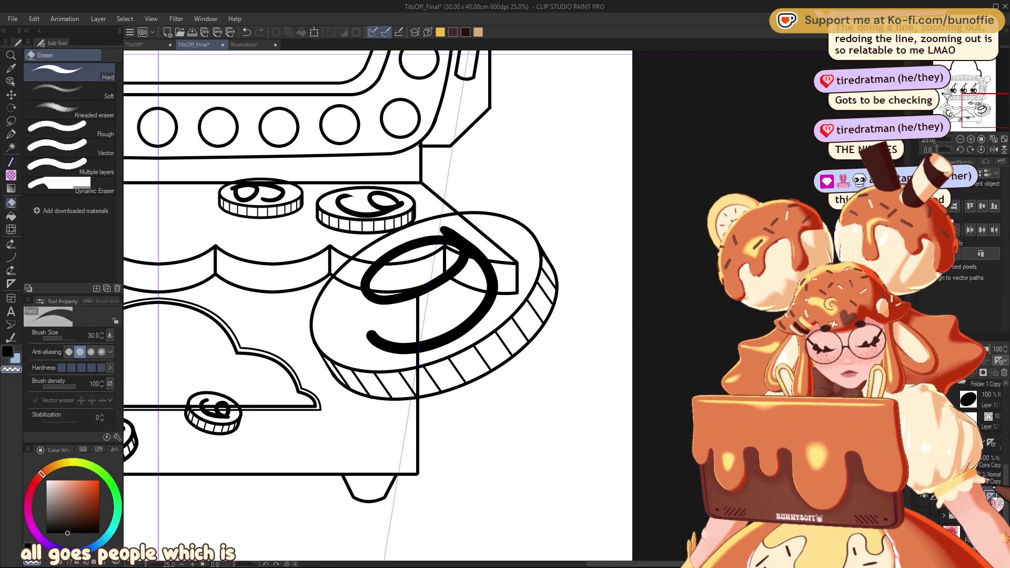
{"action": "left_click", "coordinate": [1005, 376]}
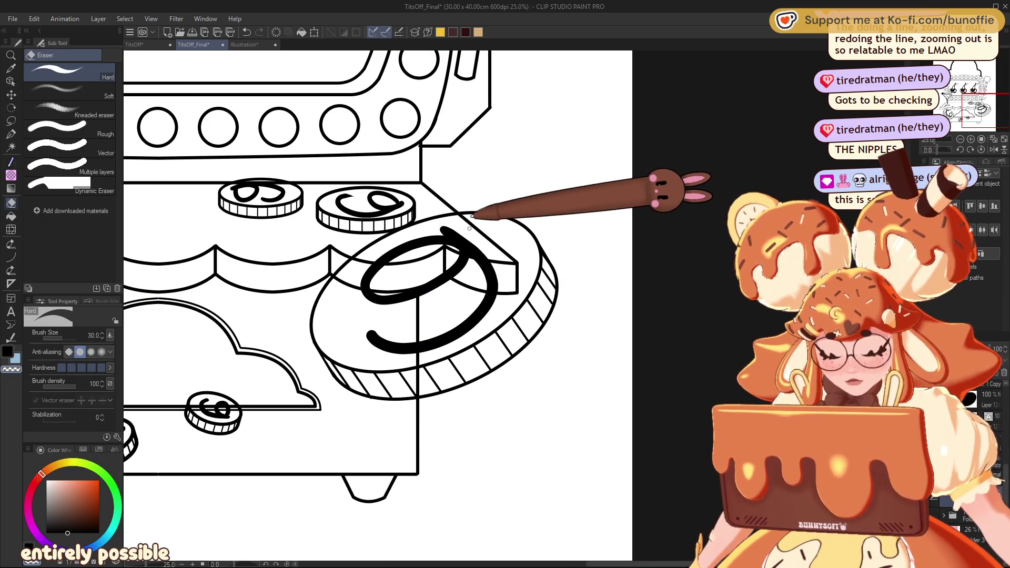
{"action": "left_click", "coordinate": [979, 329]}
{"action": "left_click", "coordinate": [980, 328]}
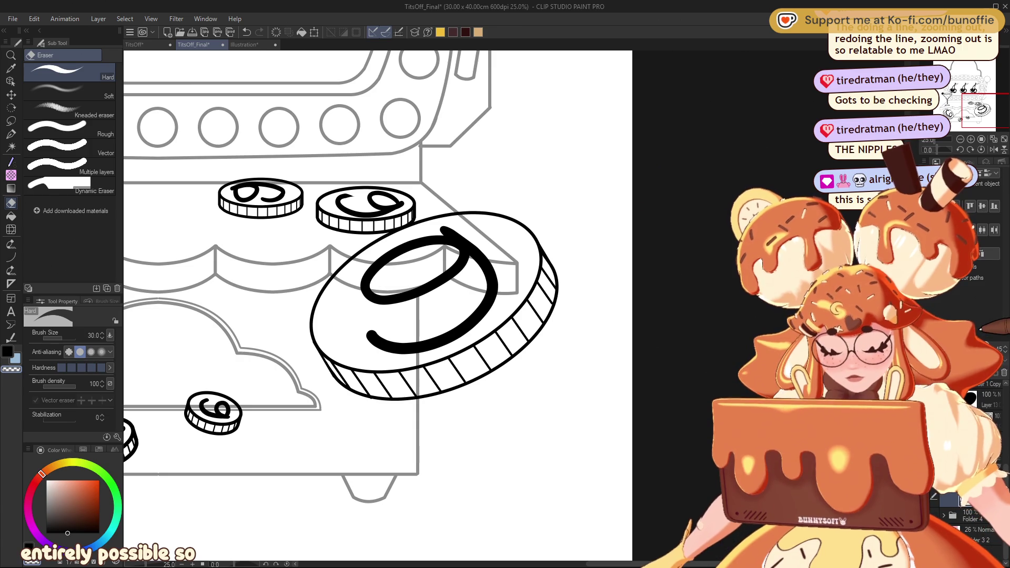
{"action": "key", "text": "bracketright"}
{"action": "key", "text": "bracketright"}
{"action": "key", "text": "bracketright"}
Erase the stray lines inside the big right coin and the left coin.
{"action": "mouse_move", "coordinate": [489, 230]}
{"action": "left_mouse_down"}
{"action": "mouse_move", "coordinate": [401, 287]}
{"action": "mouse_move", "coordinate": [342, 275]}
{"action": "mouse_move", "coordinate": [361, 253]}
{"action": "mouse_move", "coordinate": [496, 251]}
{"action": "mouse_move", "coordinate": [474, 273]}
{"action": "mouse_move", "coordinate": [513, 259]}
{"action": "mouse_move", "coordinate": [462, 237]}
{"action": "left_mouse_up"}
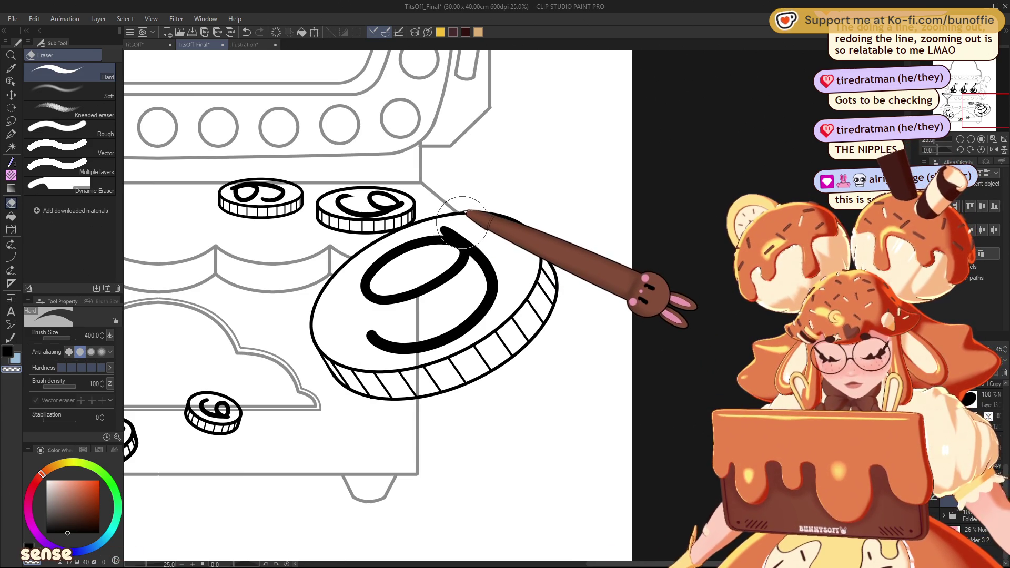
{"action": "left_click_drag", "start_coordinate": [974, 102], "coordinate": [962, 105]}
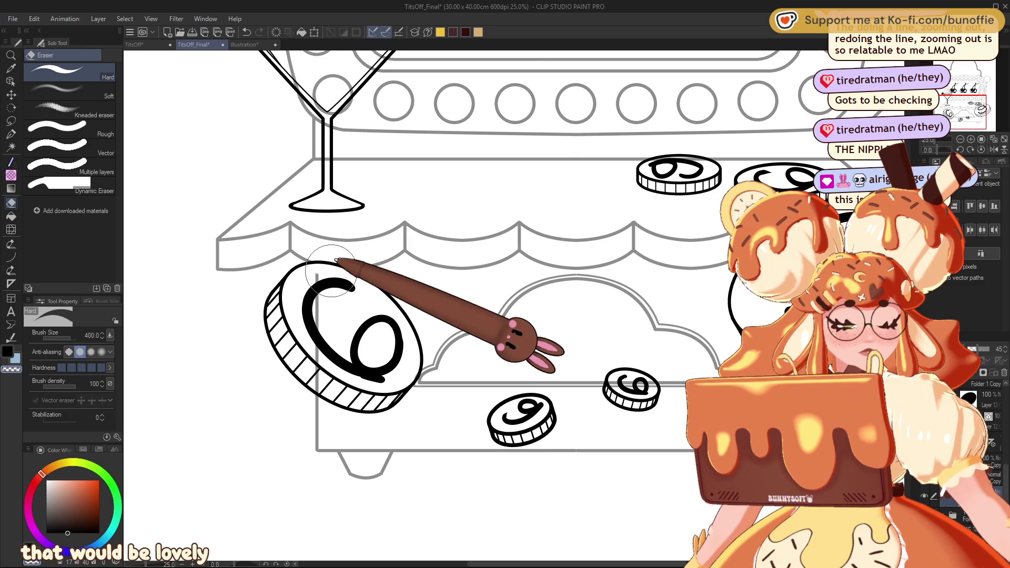
{"action": "mouse_move", "coordinate": [330, 269]}
{"action": "left_mouse_down"}
{"action": "mouse_move", "coordinate": [348, 326]}
{"action": "mouse_move", "coordinate": [318, 382]}
{"action": "left_mouse_up"}
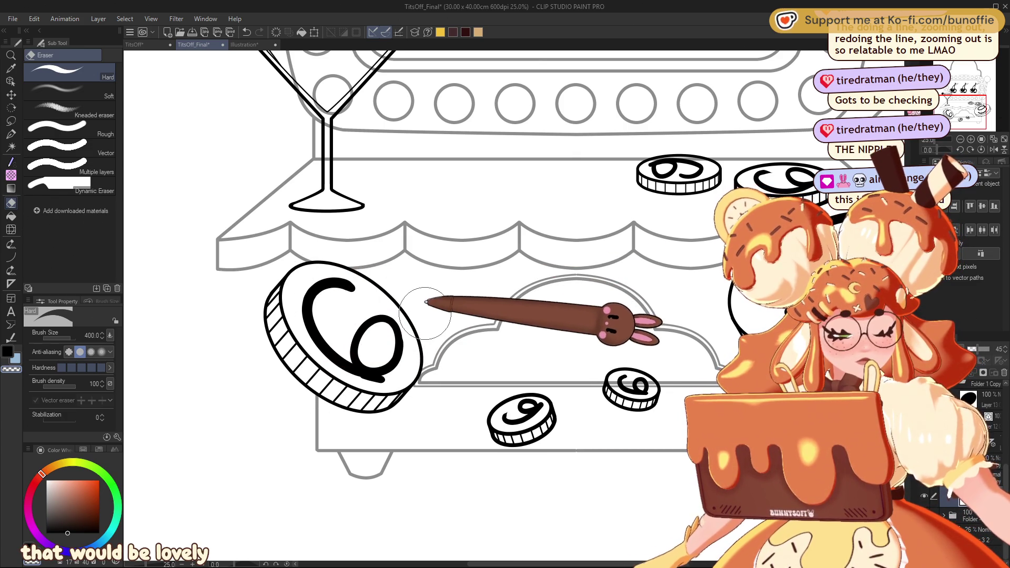
{"action": "left_click_drag", "start_coordinate": [964, 95], "coordinate": [963, 85]}
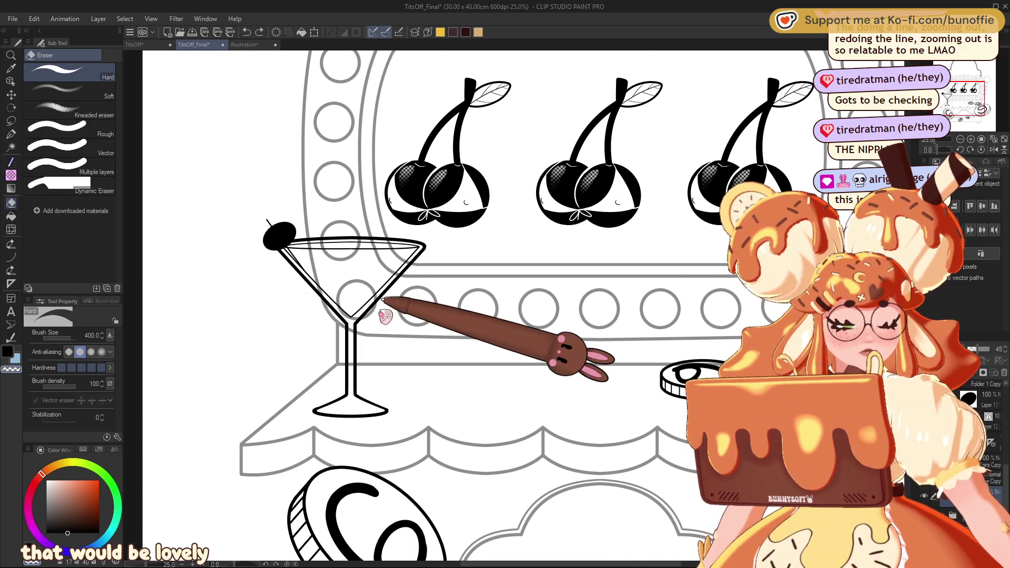
{"action": "left_click", "coordinate": [976, 83]}
{"action": "left_click_drag", "start_coordinate": [976, 83], "coordinate": [977, 87]}
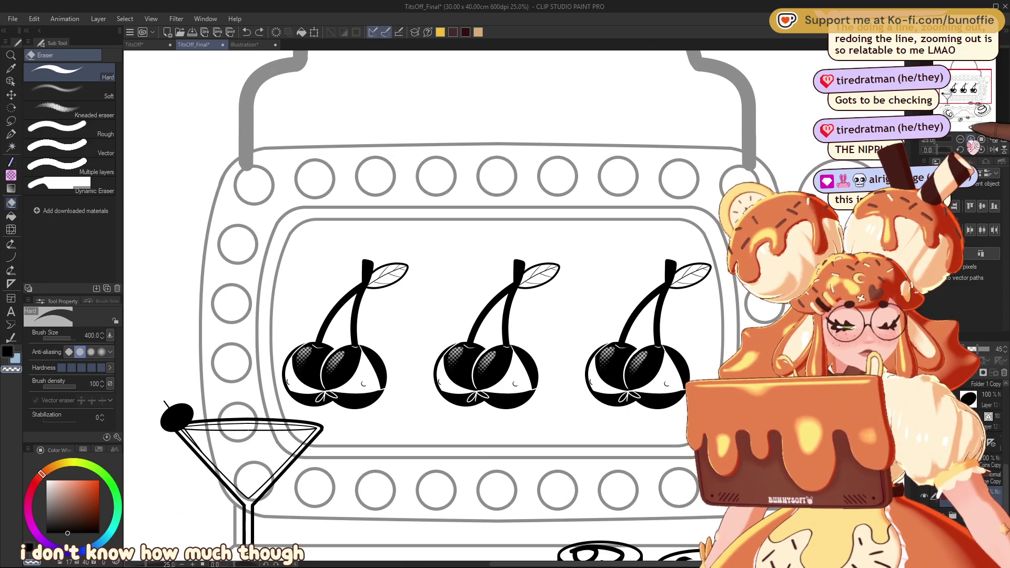
{"action": "left_click", "coordinate": [960, 139]}
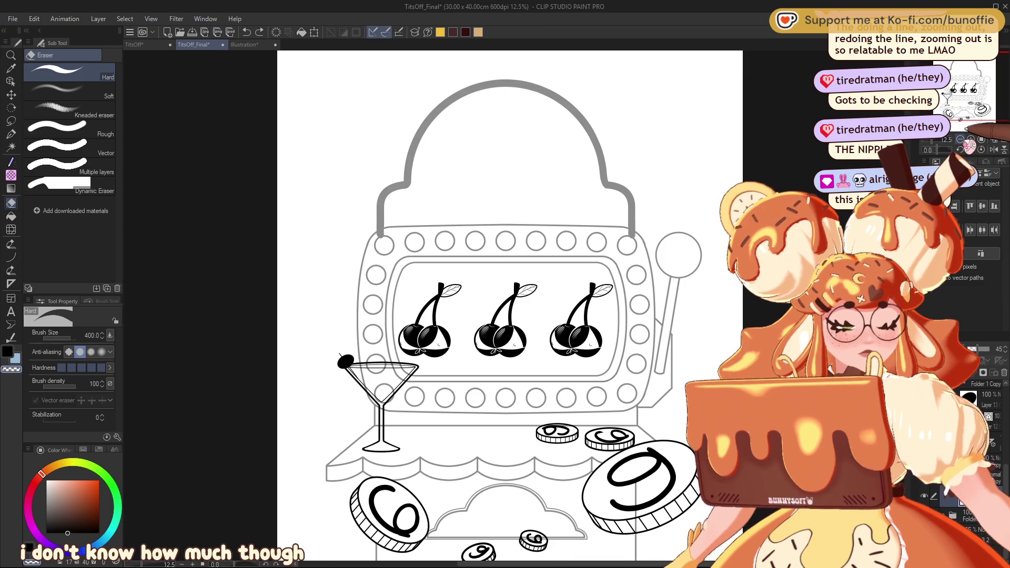
{"action": "left_click", "coordinate": [971, 139]}
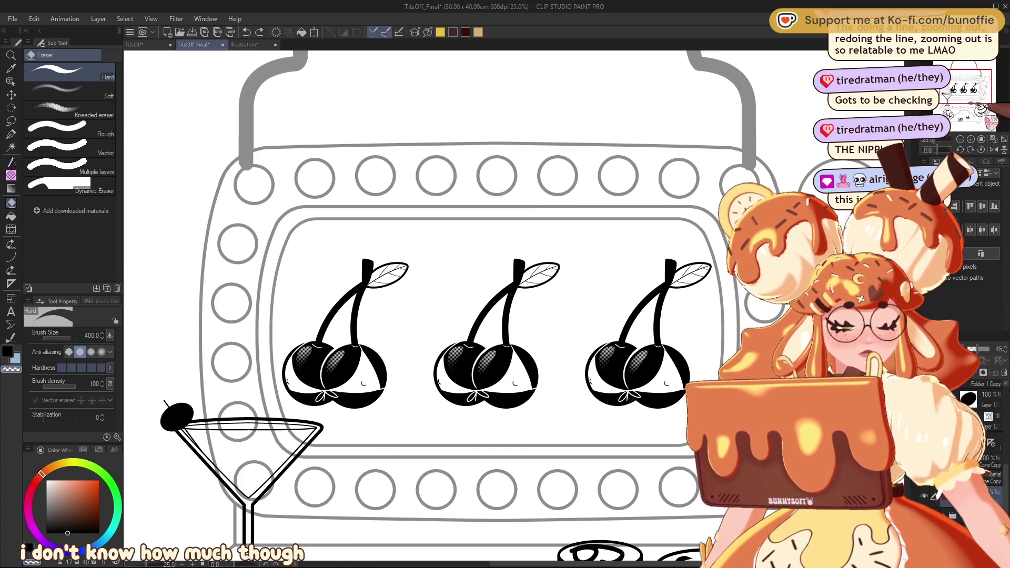
{"action": "left_click", "coordinate": [960, 139]}
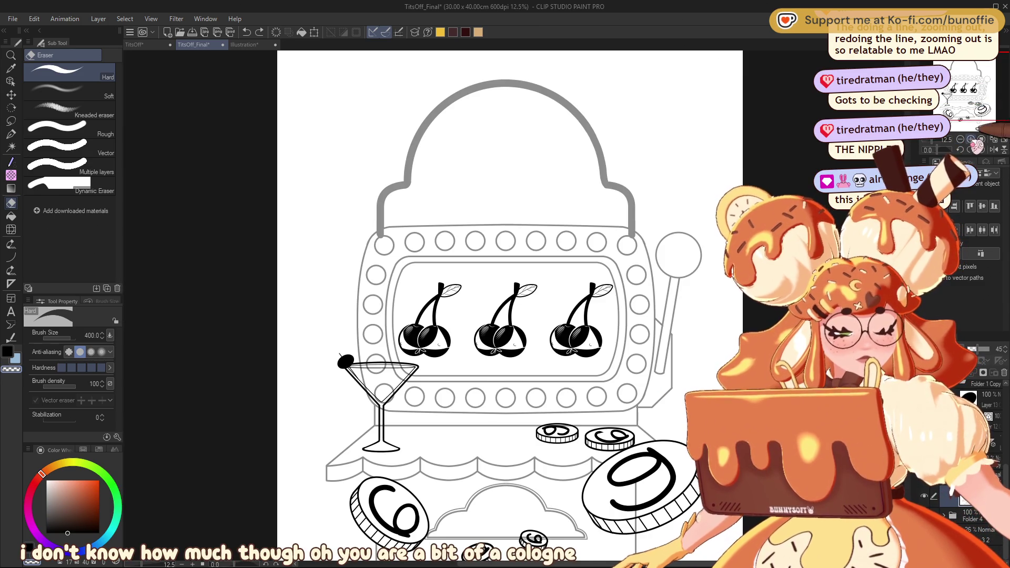
{"action": "scroll", "coordinate": [969, 108], "scroll_direction": "up", "scroll_amount": 3}
{"action": "left_click_drag", "start_coordinate": [967, 79], "coordinate": [963, 81]}
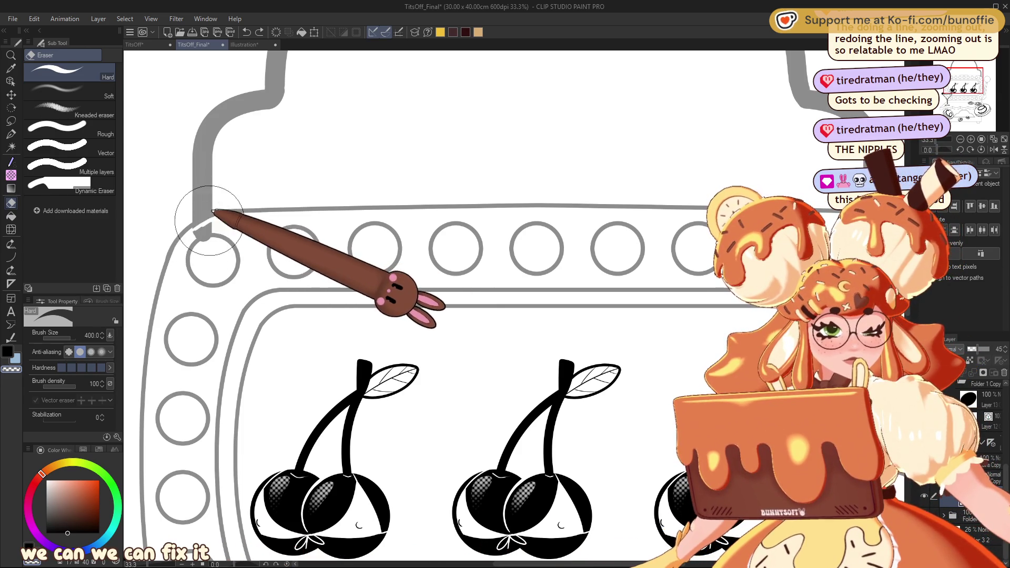
Erase a spot at the dome's left corner, then zoom in and shrink the eraser to 70.
{"action": "left_click", "coordinate": [218, 217]}
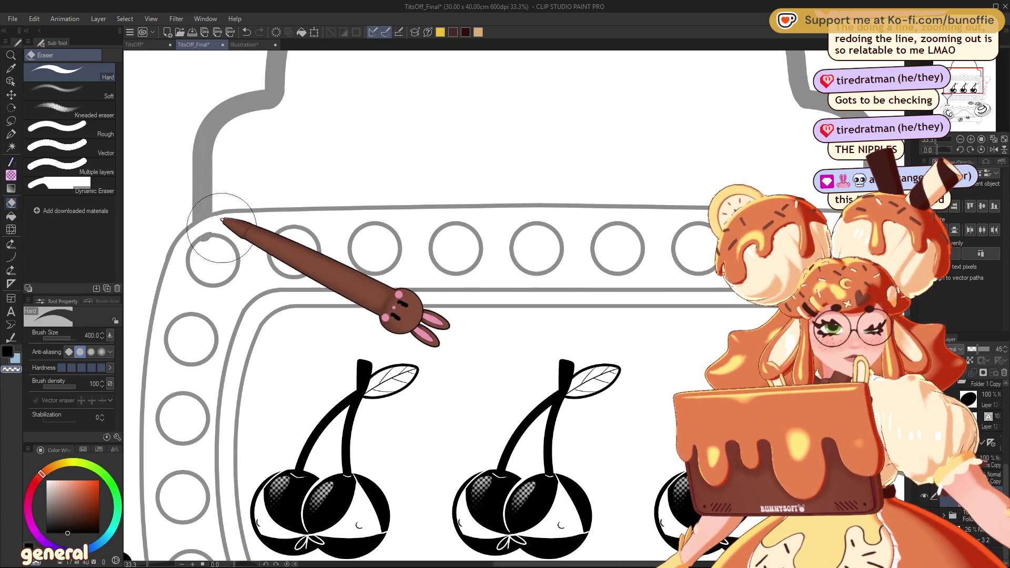
{"action": "key", "text": "ctrl+plus"}
{"action": "left_click_drag", "start_coordinate": [965, 85], "coordinate": [958, 81]}
{"action": "key", "text": "bracketleft"}
{"action": "key", "text": "bracketleft"}
{"action": "key", "text": "bracketleft"}
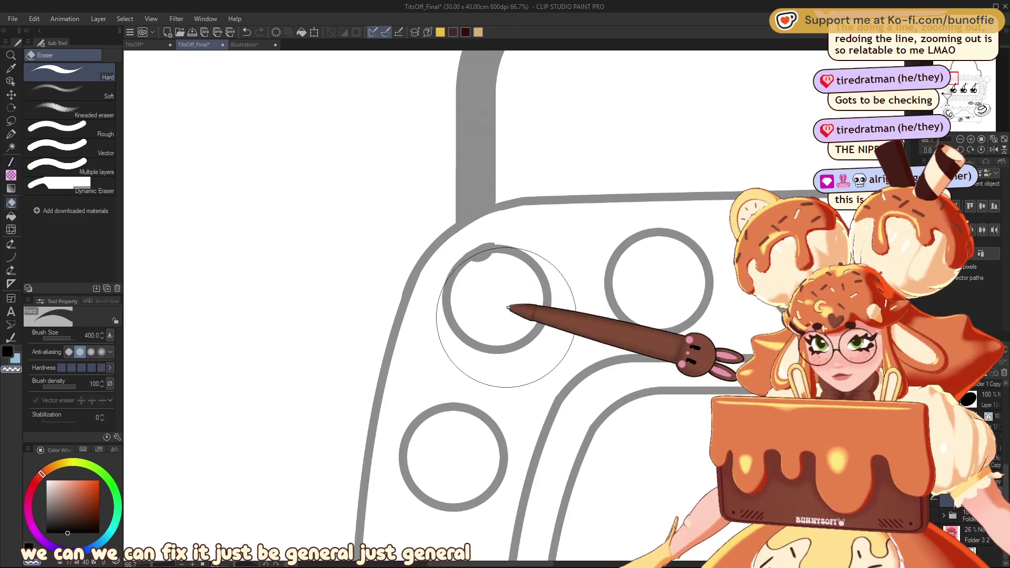
{"action": "key", "text": "bracketleft"}
{"action": "key", "text": "bracketleft"}
{"action": "key", "text": "bracketleft"}
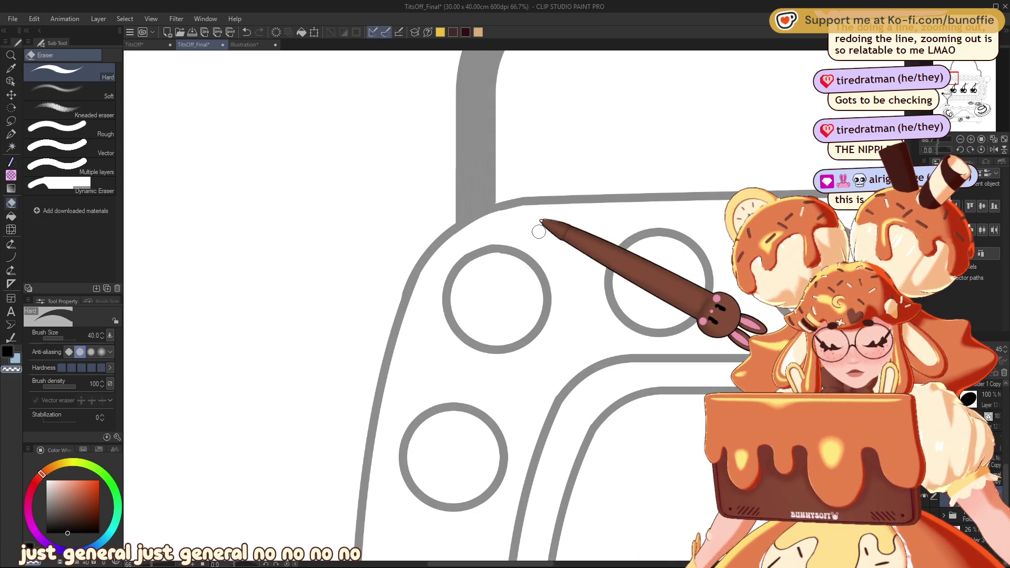
{"action": "left_click_drag", "start_coordinate": [973, 78], "coordinate": [989, 80]}
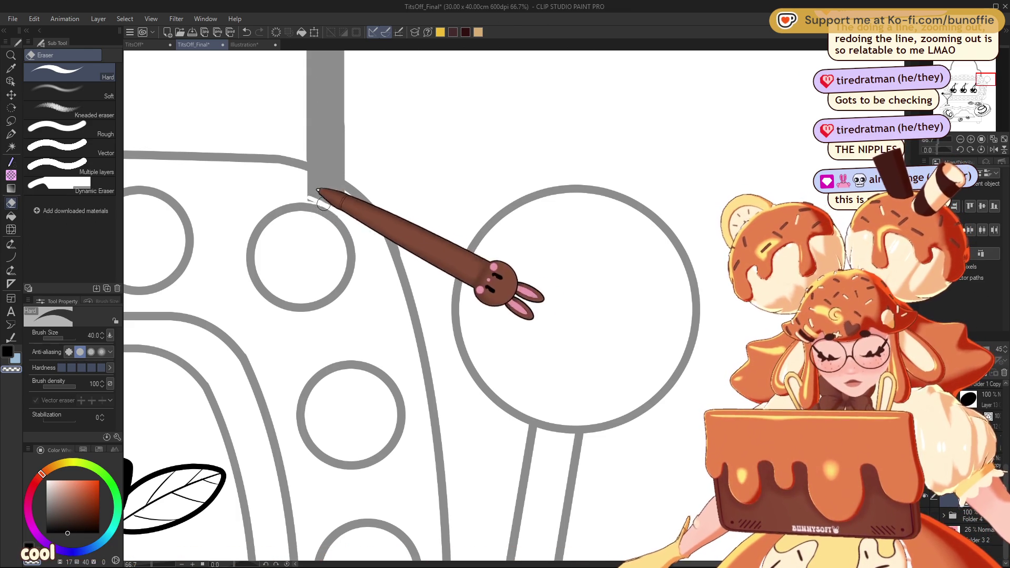
Erase the grey bar's lower end and the leftover sliver, then zoom out to the cherry window.
{"action": "left_click_drag", "start_coordinate": [315, 191], "coordinate": [322, 191]}
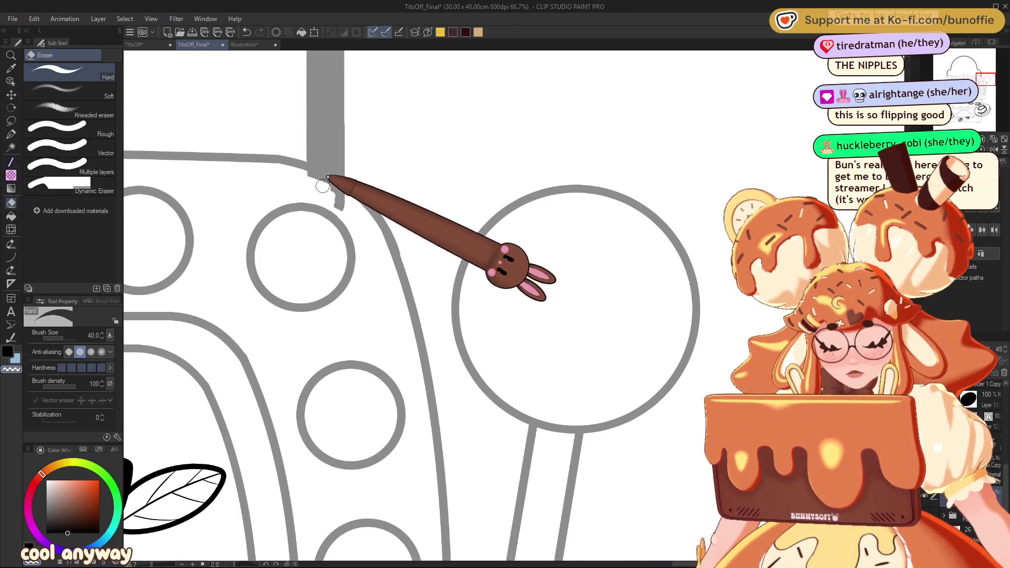
{"action": "left_click_drag", "start_coordinate": [325, 170], "coordinate": [338, 191]}
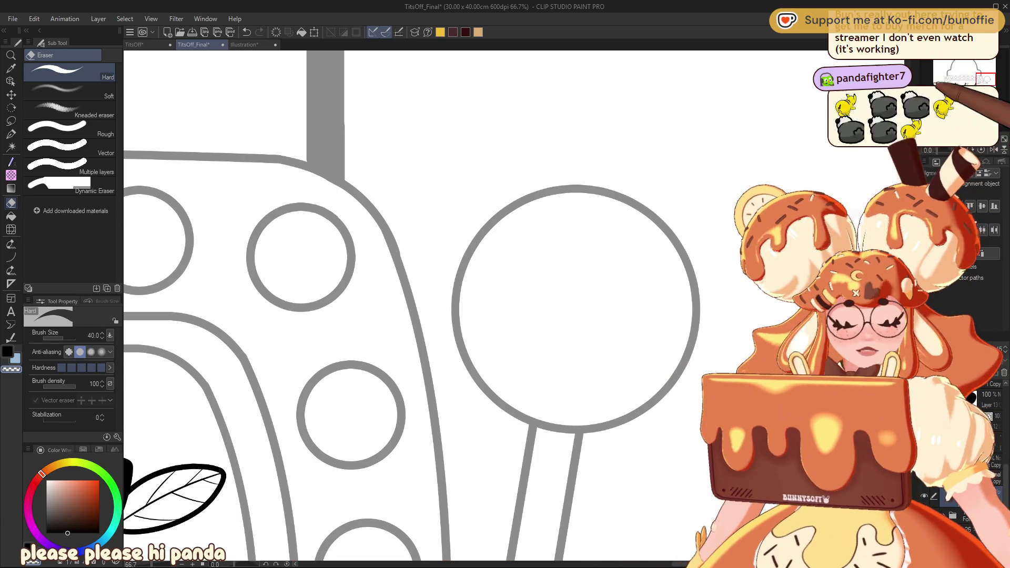
{"action": "key", "text": "ctrl+minus"}
{"action": "key", "text": "ctrl+minus"}
{"action": "scroll", "coordinate": [363, 305], "scroll_direction": "down", "scroll_amount": 5}
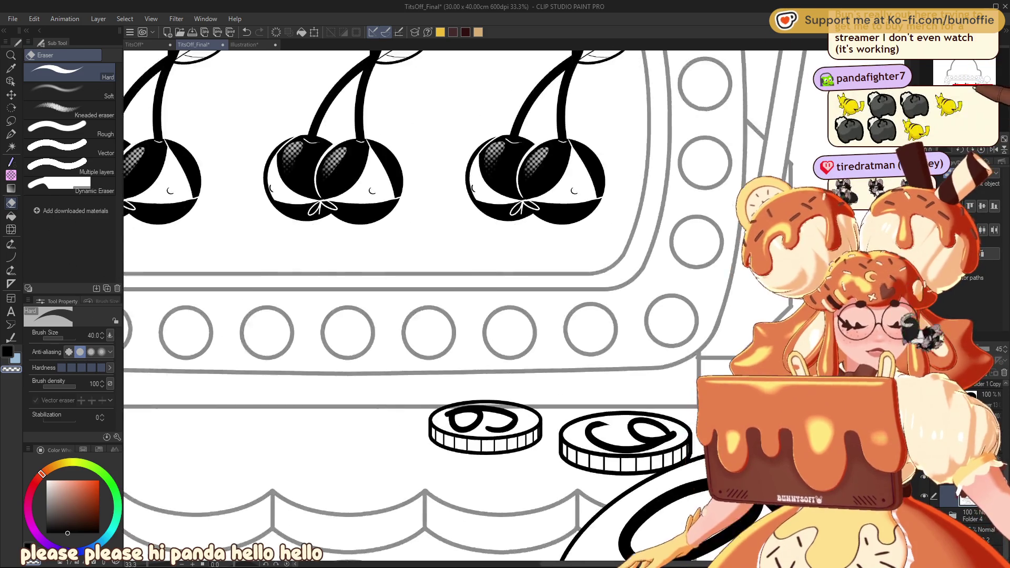
{"action": "key", "text": "ctrl+minus"}
{"action": "key", "text": "ctrl+minus"}
{"action": "key", "text": "ctrl+minus"}
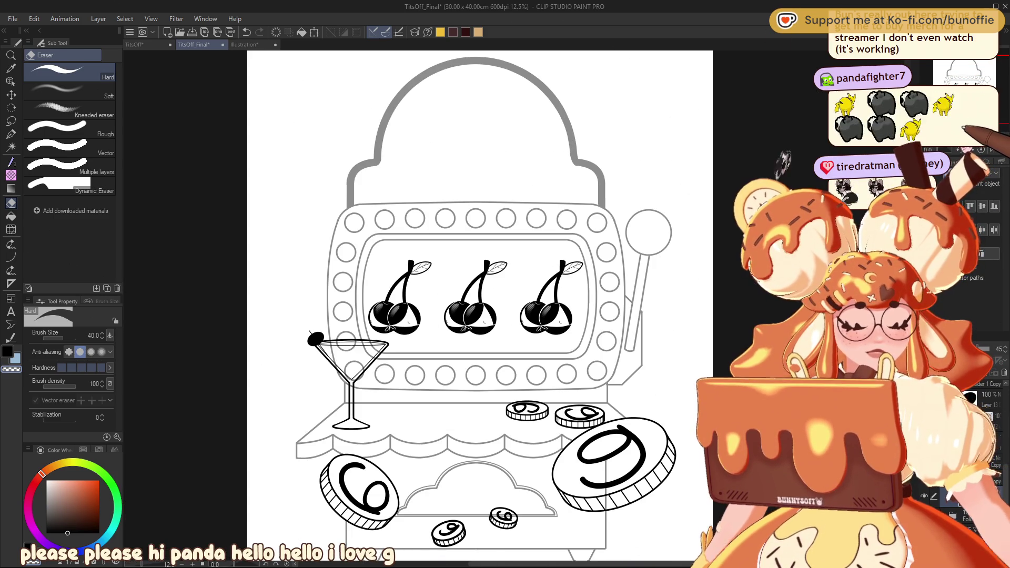
{"action": "mouse_move", "coordinate": [473, 315]}
{"action": "left_mouse_down"}
{"action": "mouse_move", "coordinate": [514, 279]}
{"action": "mouse_move", "coordinate": [463, 267]}
{"action": "mouse_move", "coordinate": [492, 265]}
{"action": "left_mouse_up"}
{"action": "left_click_drag", "start_coordinate": [627, 428], "coordinate": [558, 316]}
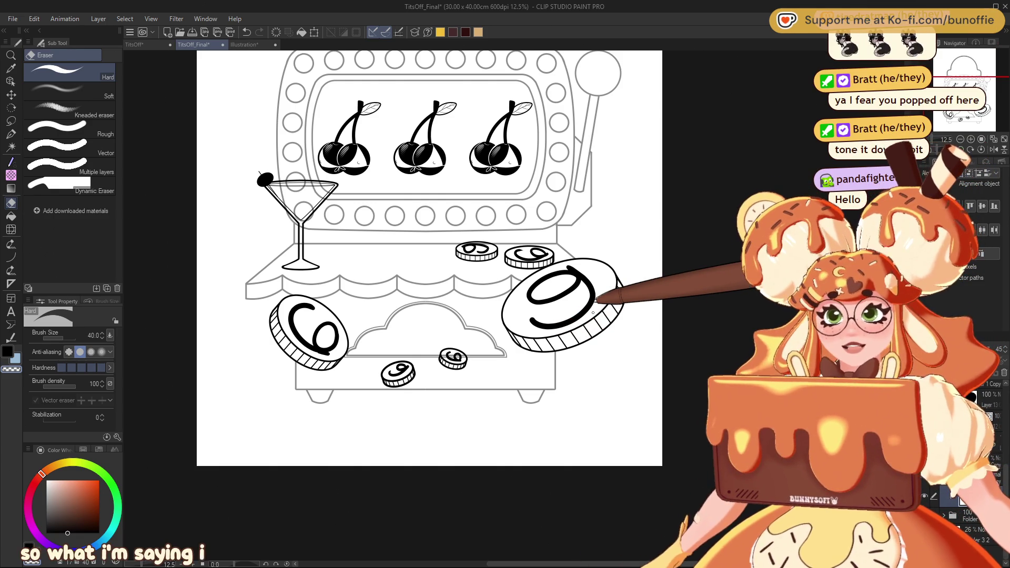
{"action": "scroll", "coordinate": [453, 263], "scroll_direction": "up", "scroll_amount": 3}
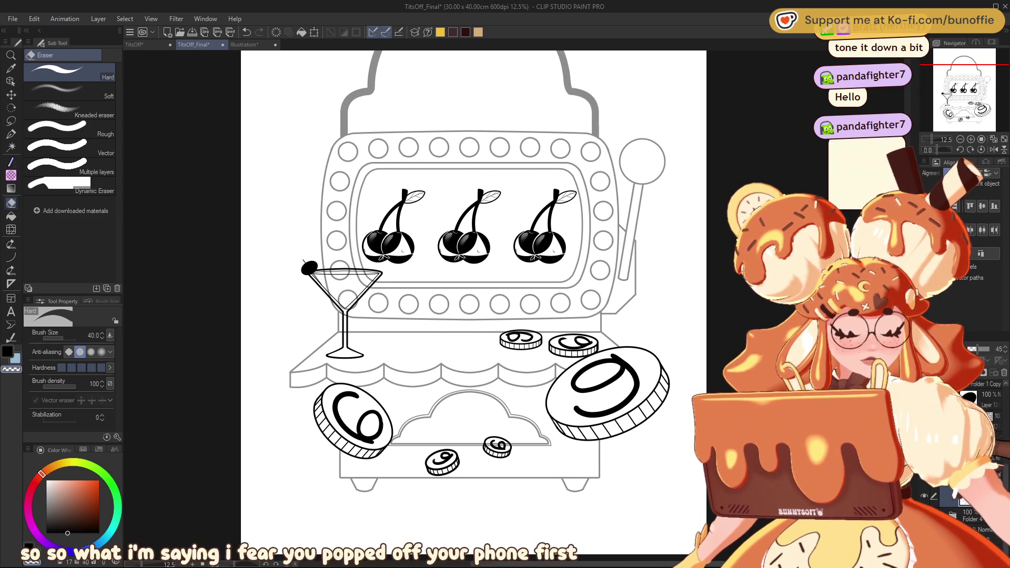
{"action": "left_click", "coordinate": [988, 405]}
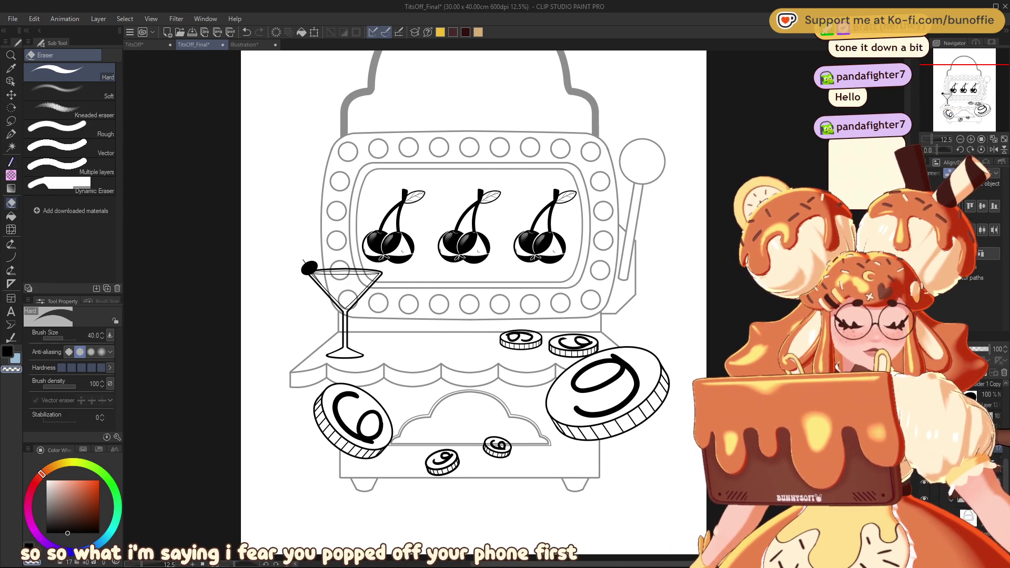
{"action": "scroll", "coordinate": [337, 243], "scroll_direction": "up", "scroll_amount": 5}
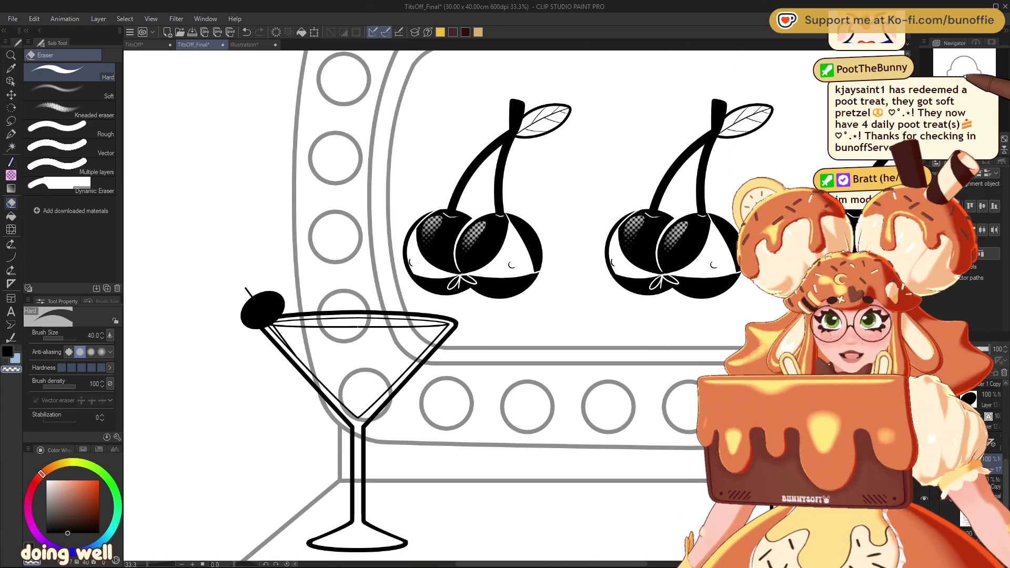
Draw a straight guide line across the martini glass with the Figure tool.
{"action": "left_click", "coordinate": [11, 134]}
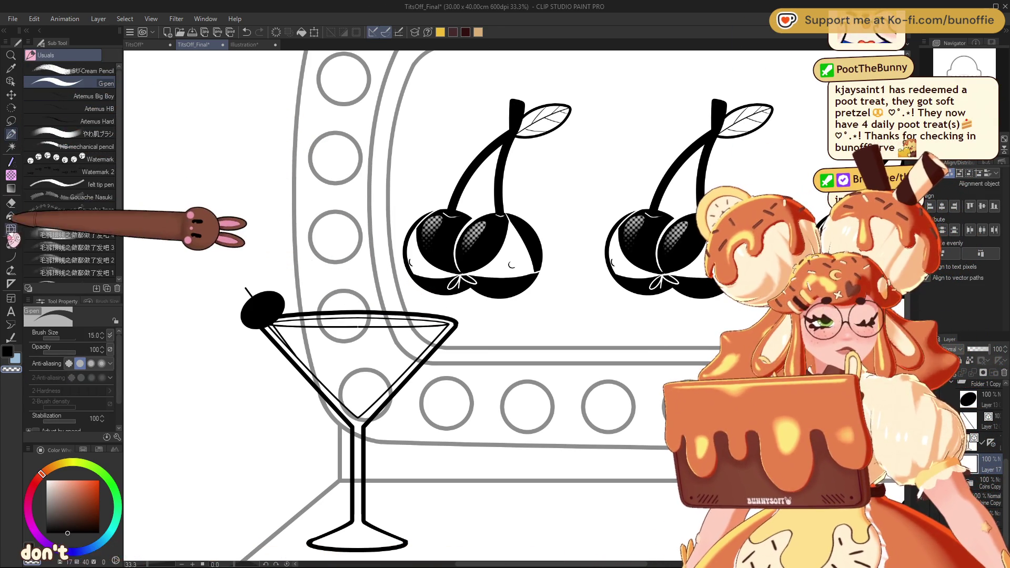
{"action": "left_click", "coordinate": [12, 229]}
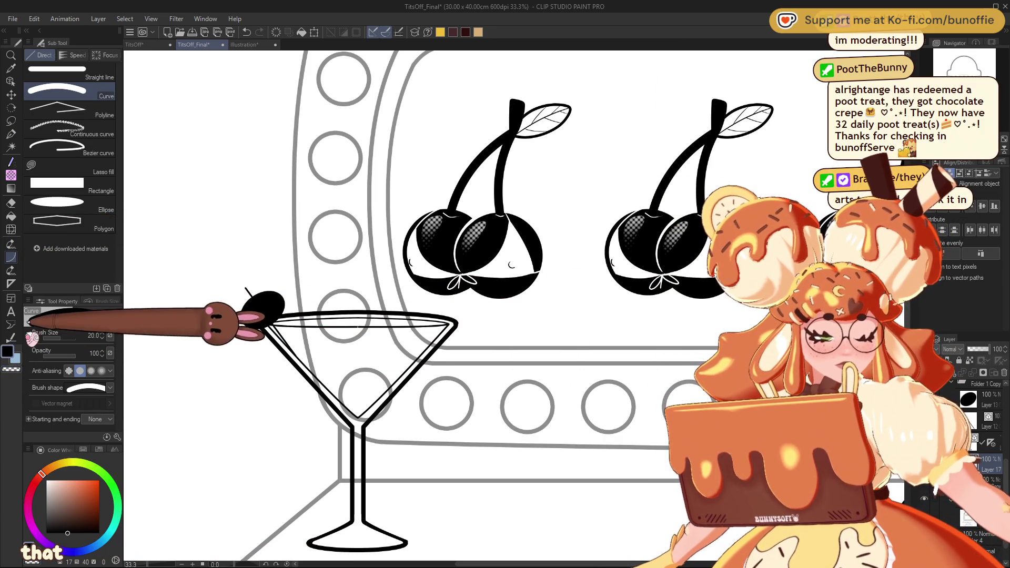
{"action": "left_click", "coordinate": [90, 69]}
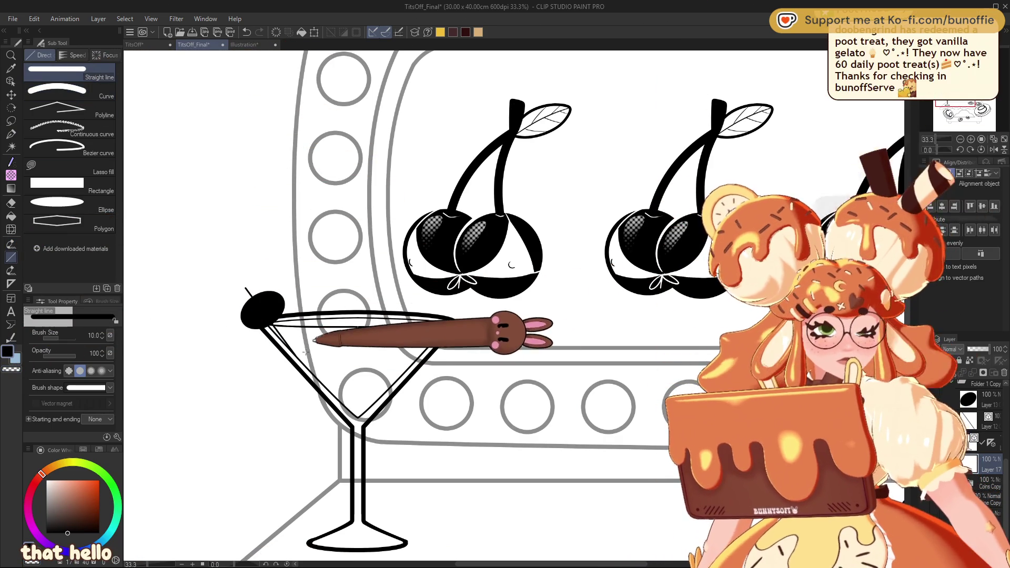
{"action": "left_click_drag", "start_coordinate": [289, 350], "coordinate": [427, 357]}
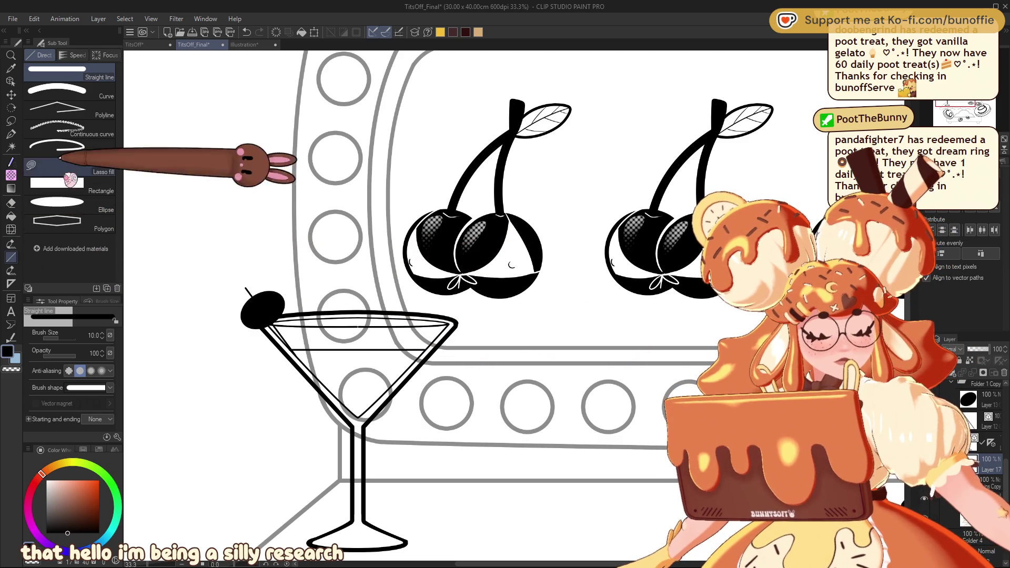
Sketch a thin liquid ellipse just below the glass rim and set the G-pen size to 25.
{"action": "left_click", "coordinate": [113, 203]}
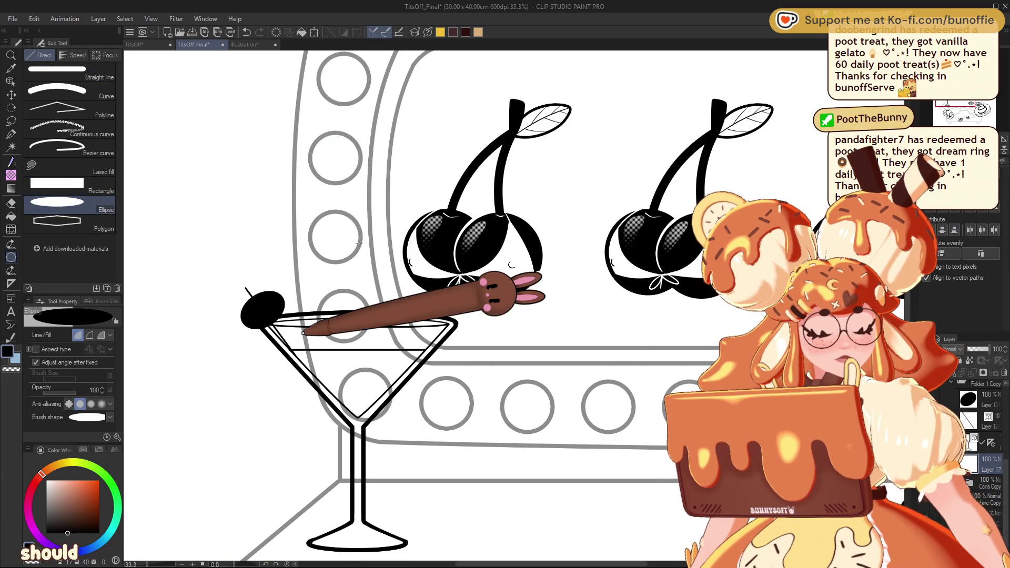
{"action": "left_click_drag", "start_coordinate": [293, 348], "coordinate": [425, 352]}
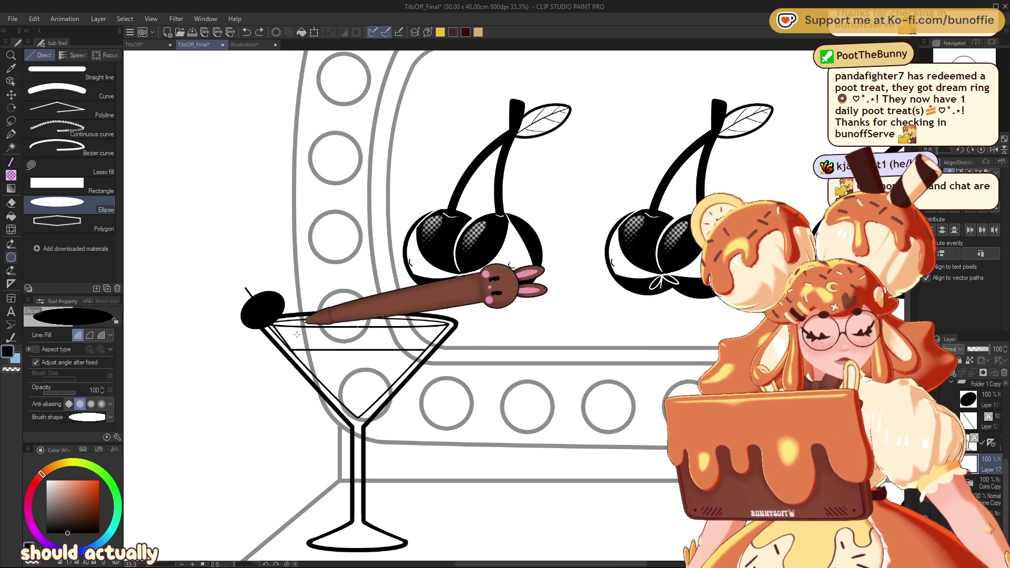
{"action": "left_click_drag", "start_coordinate": [281, 331], "coordinate": [406, 340]}
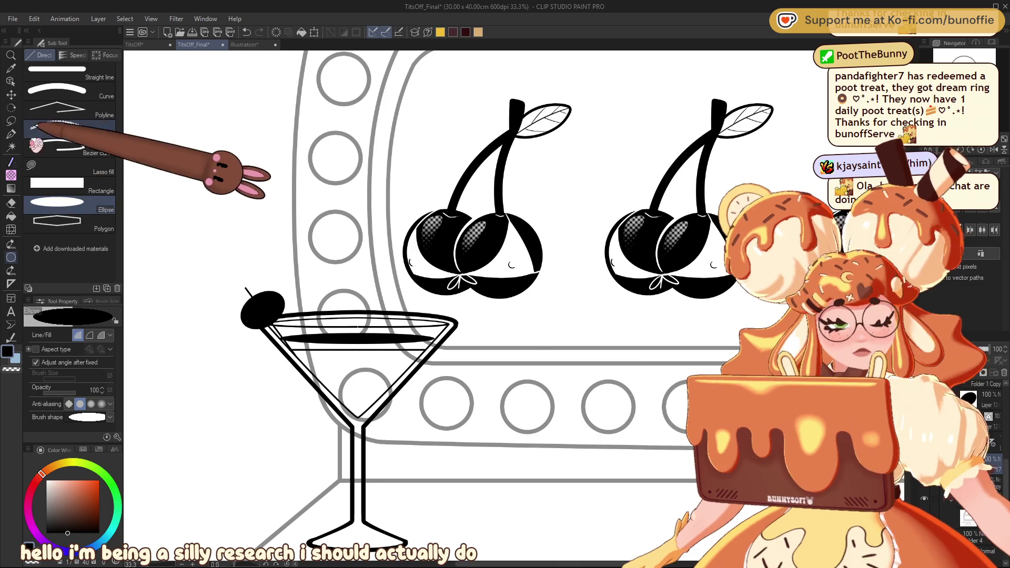
{"action": "left_click", "coordinate": [11, 133]}
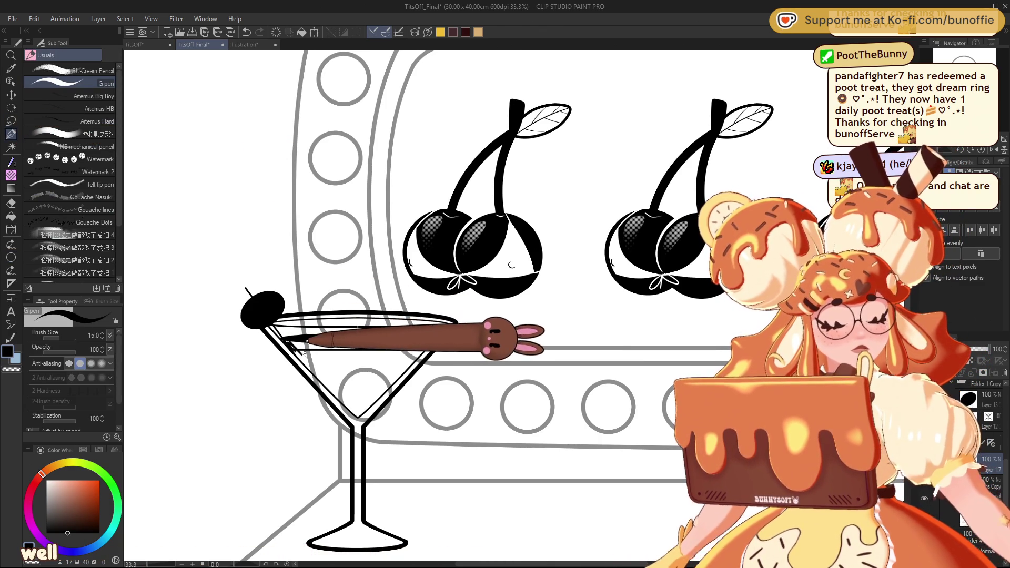
{"action": "key", "text": "bracketright"}
{"action": "key", "text": "bracketright"}
{"action": "key", "text": "bracketright"}
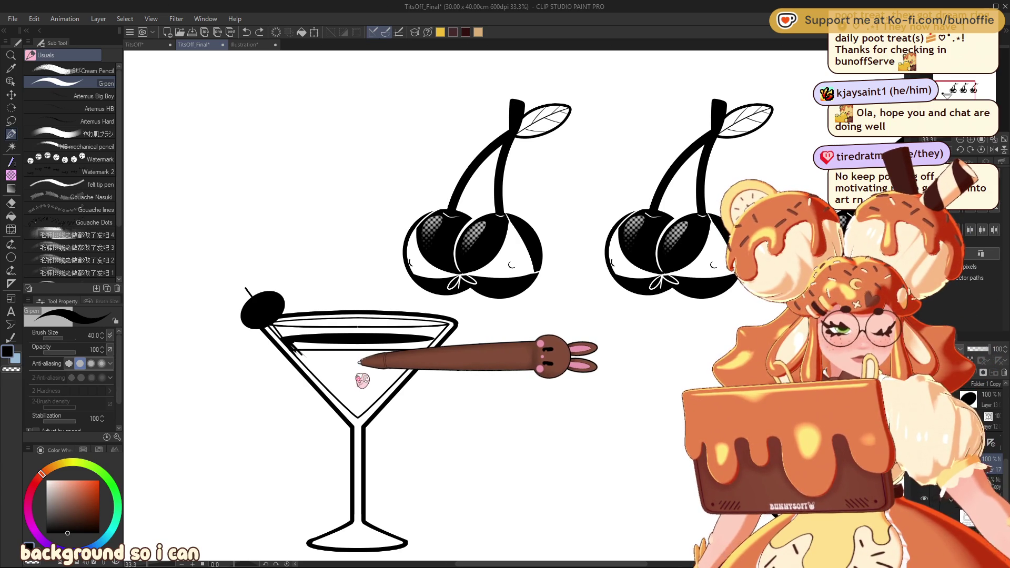
Auto-select the empty glass interior, fill it solid black, deselect, and return to the G-pen.
{"action": "key", "text": "w"}
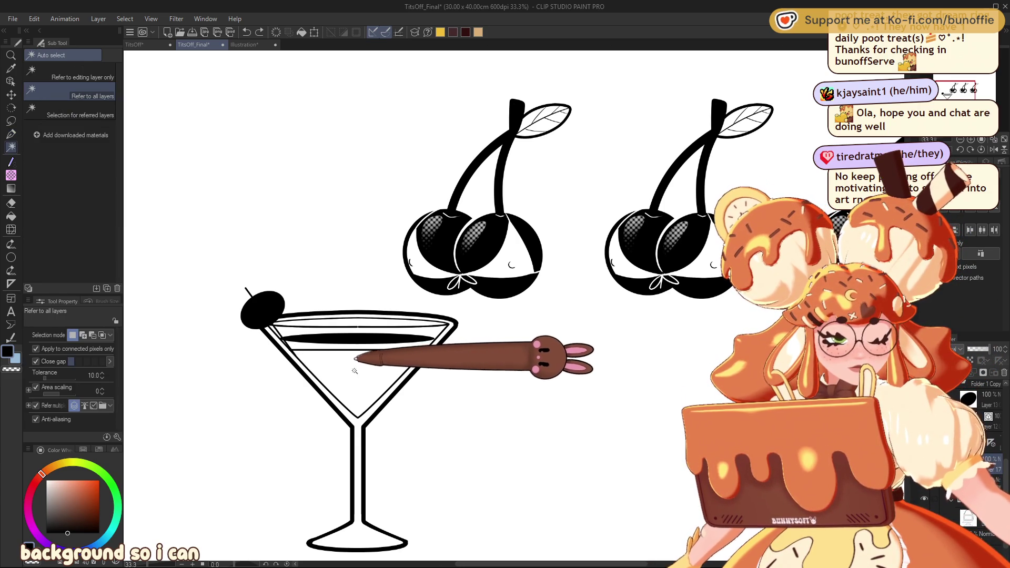
{"action": "left_click", "coordinate": [356, 365]}
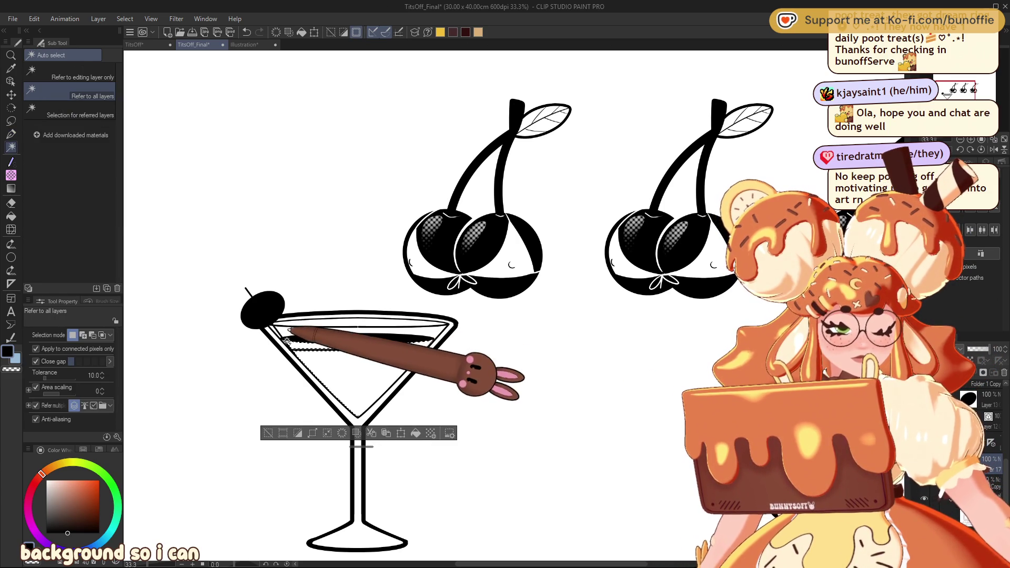
{"action": "left_click", "coordinate": [415, 433]}
{"action": "left_click", "coordinate": [268, 433]}
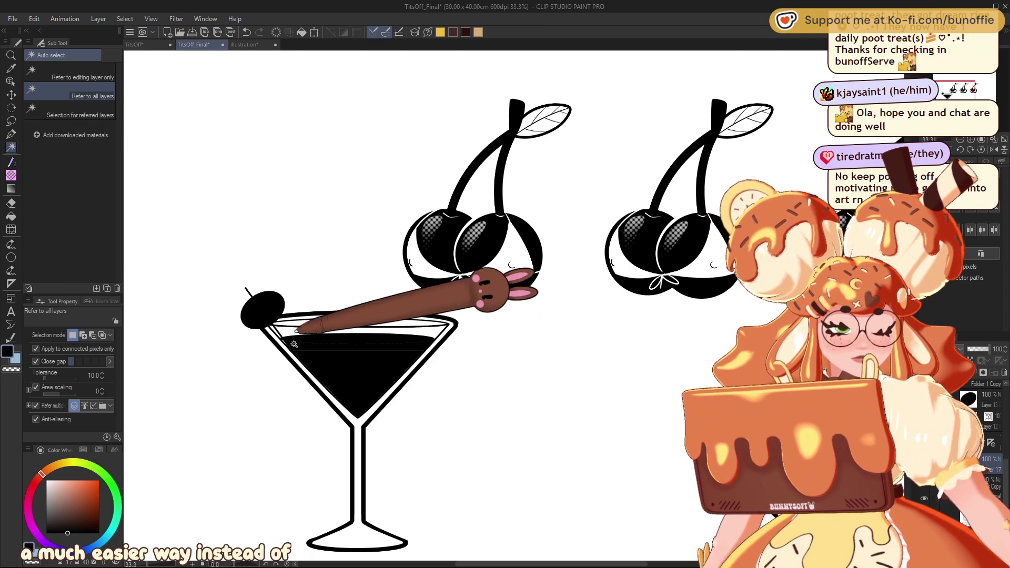
{"action": "key", "text": "p"}
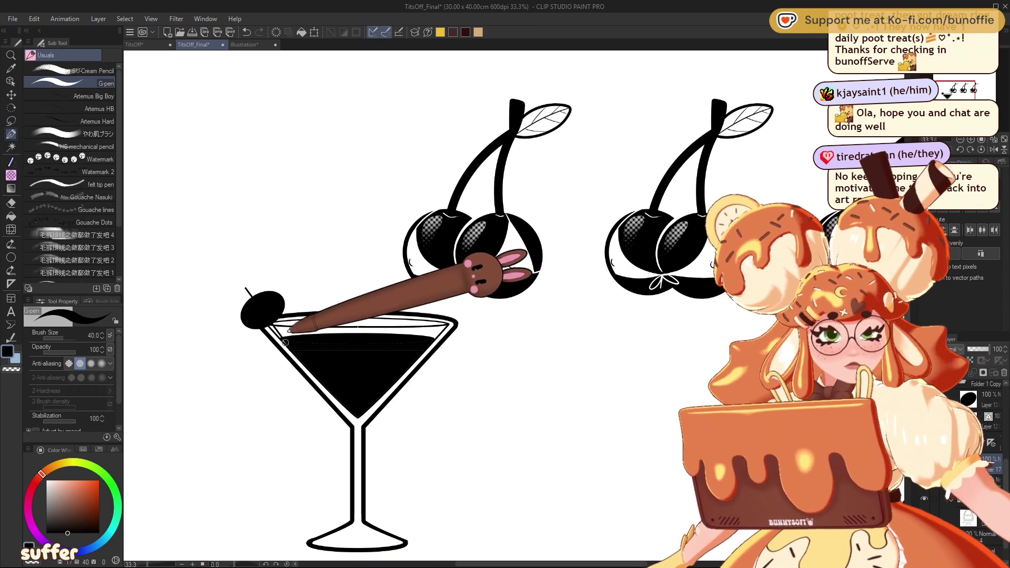
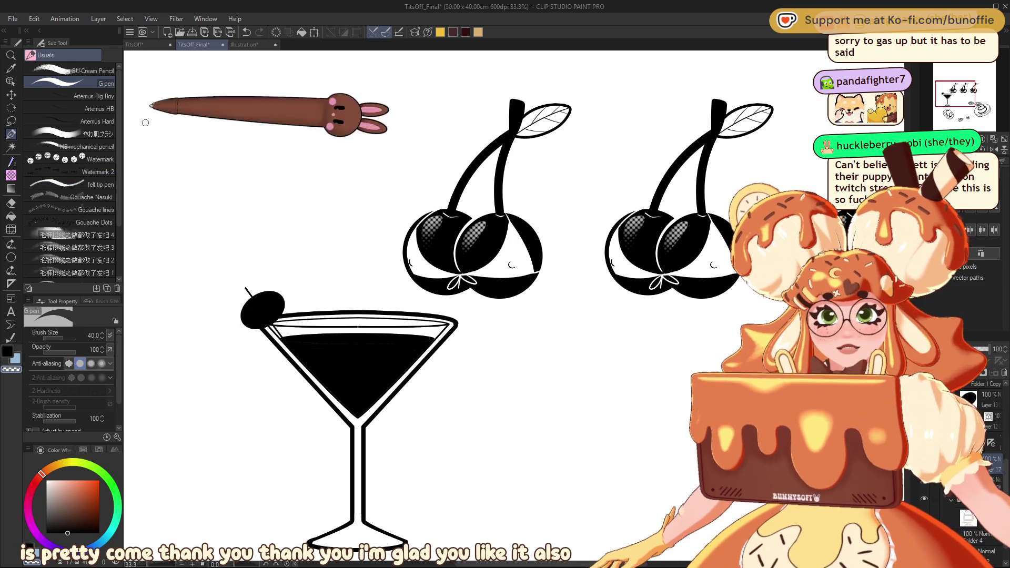
Make an elliptical selection across the martini glass's inner rim.
{"action": "left_click", "coordinate": [11, 120]}
{"action": "left_click", "coordinate": [79, 91]}
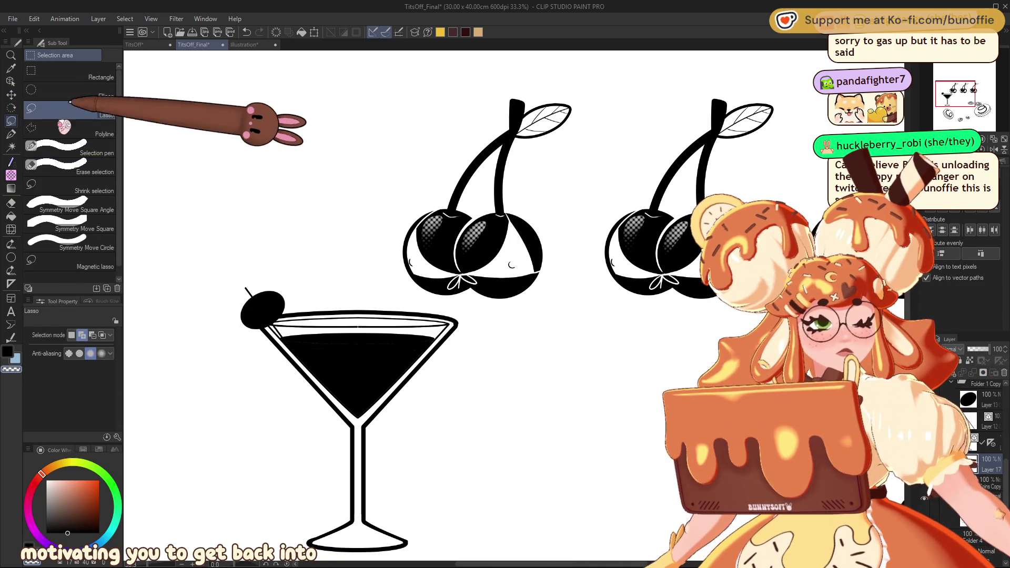
{"action": "left_click_drag", "start_coordinate": [276, 331], "coordinate": [440, 339]}
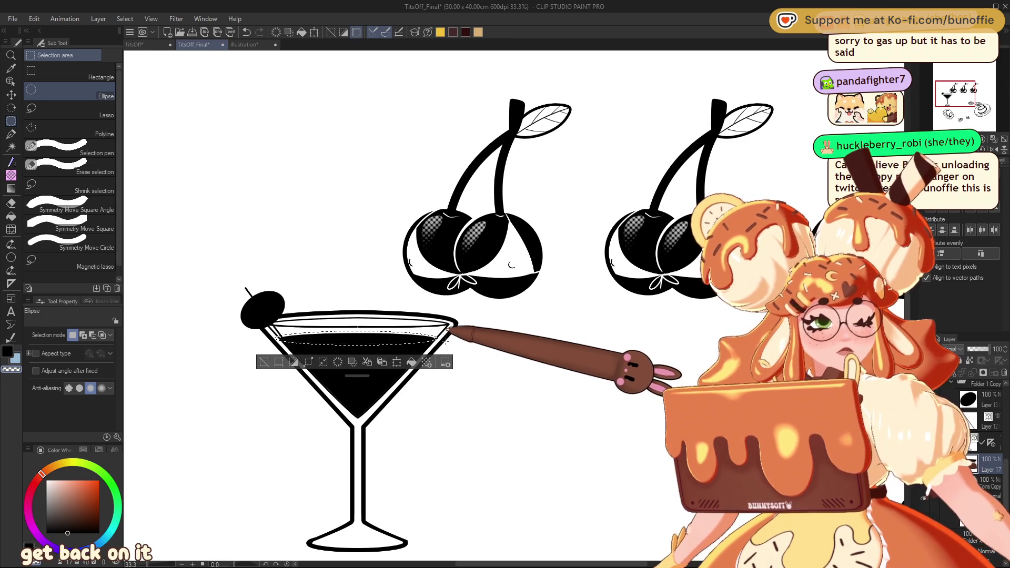
Paint halftone dots inside the rim with the dot brush at density 19, then deselect.
{"action": "left_click", "coordinate": [10, 173]}
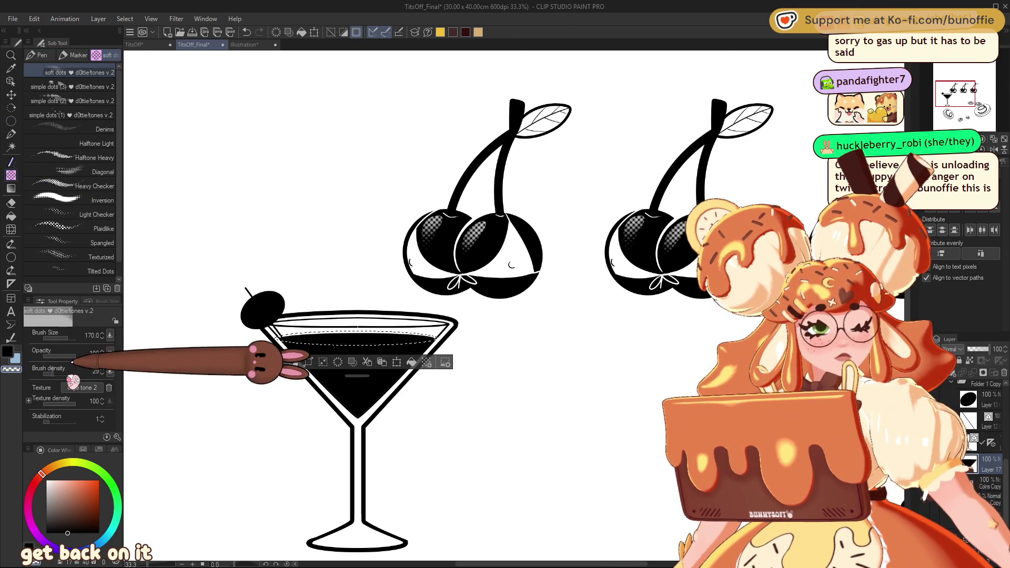
{"action": "left_click_drag", "start_coordinate": [52, 373], "coordinate": [49, 372]}
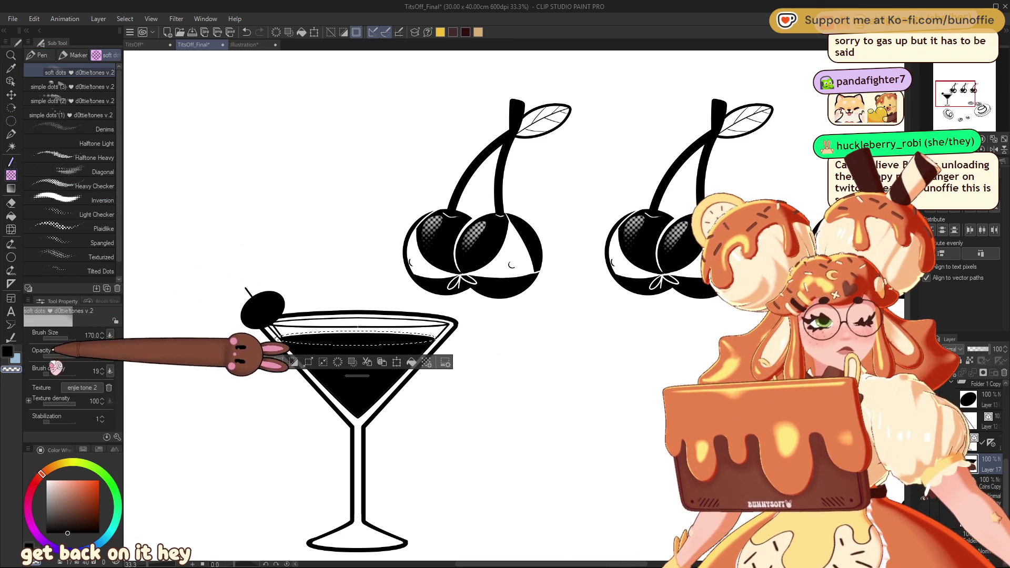
{"action": "mouse_move", "coordinate": [326, 334]}
{"action": "left_mouse_down"}
{"action": "mouse_move", "coordinate": [273, 339]}
{"action": "mouse_move", "coordinate": [416, 337]}
{"action": "mouse_move", "coordinate": [357, 337]}
{"action": "mouse_move", "coordinate": [402, 340]}
{"action": "left_mouse_up"}
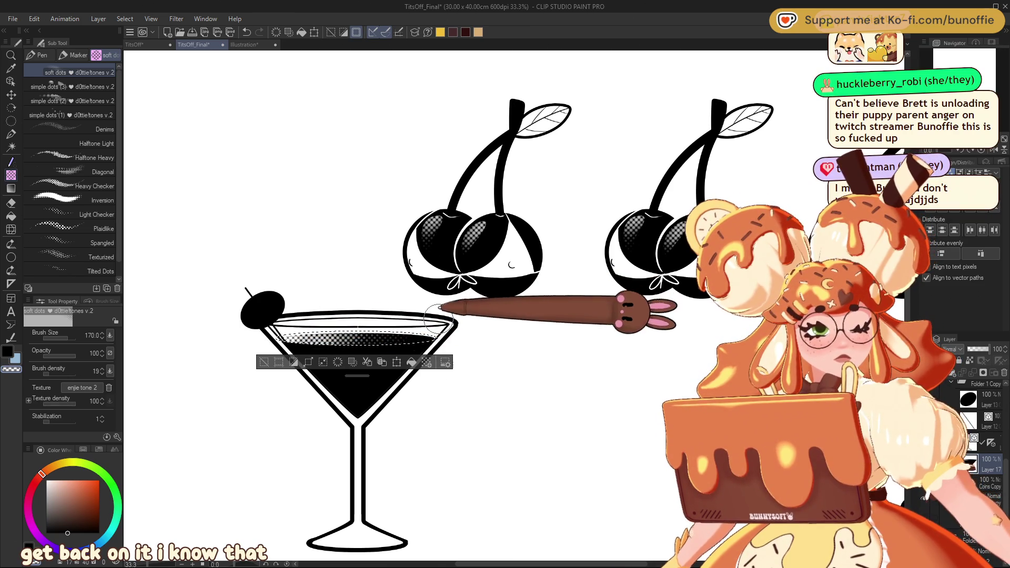
{"action": "key", "text": "ctrl+d"}
{"action": "key", "text": "ctrl+minus"}
{"action": "key", "text": "ctrl+minus"}
{"action": "key", "text": "ctrl+minus"}
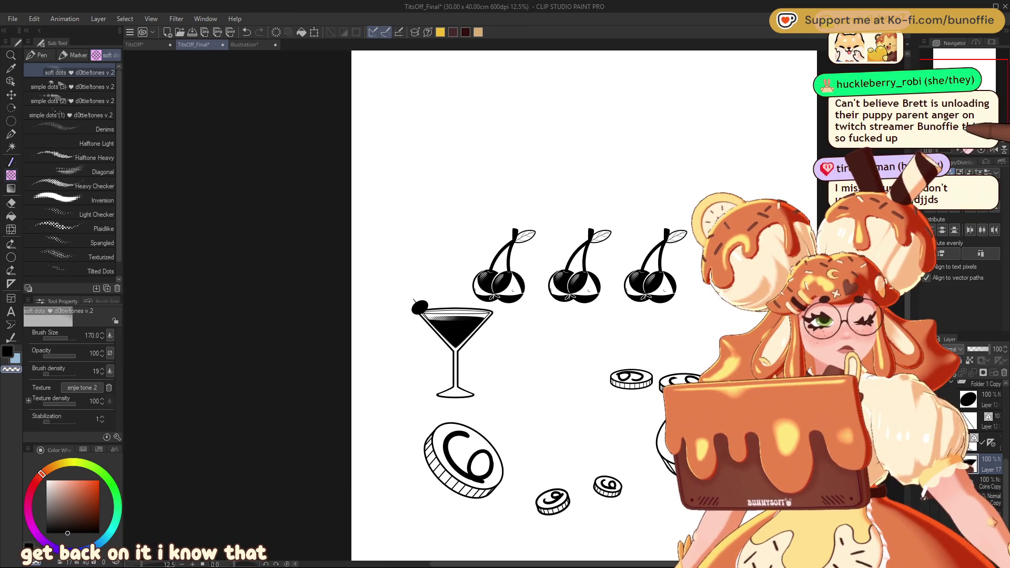
{"action": "key", "text": "ctrl+plus"}
{"action": "key", "text": "ctrl+plus"}
{"action": "key", "text": "ctrl+plus"}
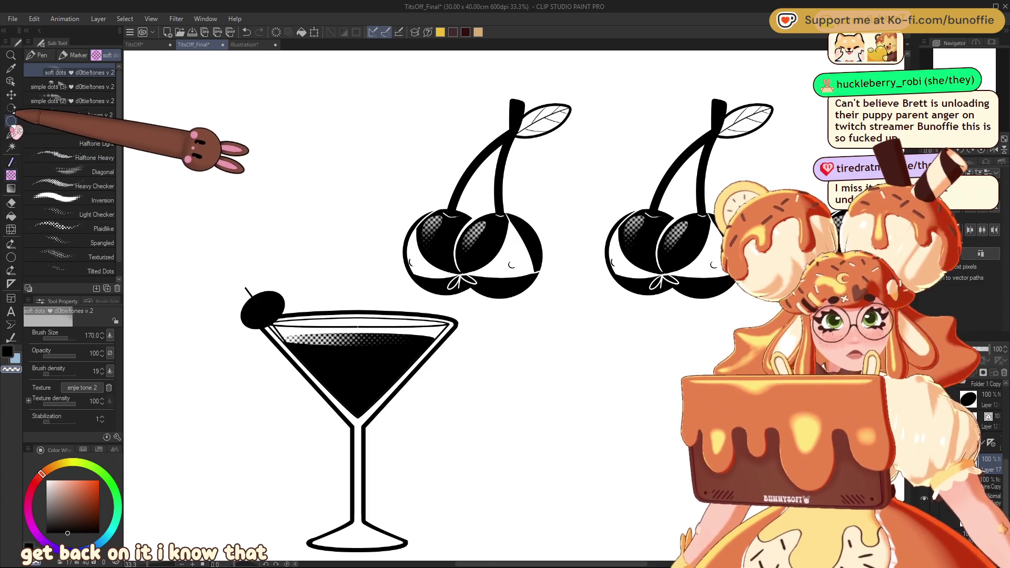
Make a triangular polyline selection inside the glass down to its bottom point.
{"action": "left_click", "coordinate": [11, 121]}
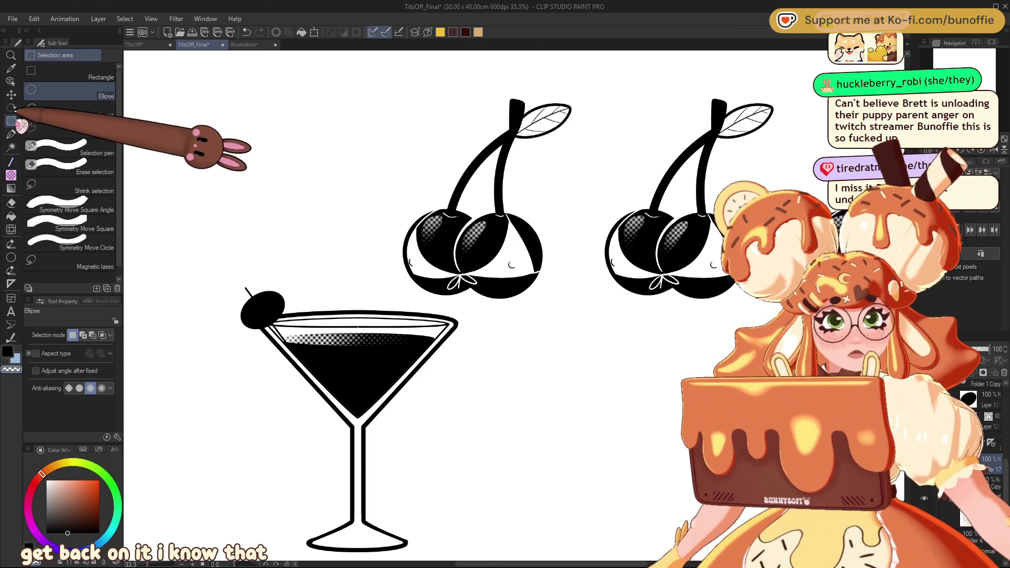
{"action": "left_click", "coordinate": [293, 347]}
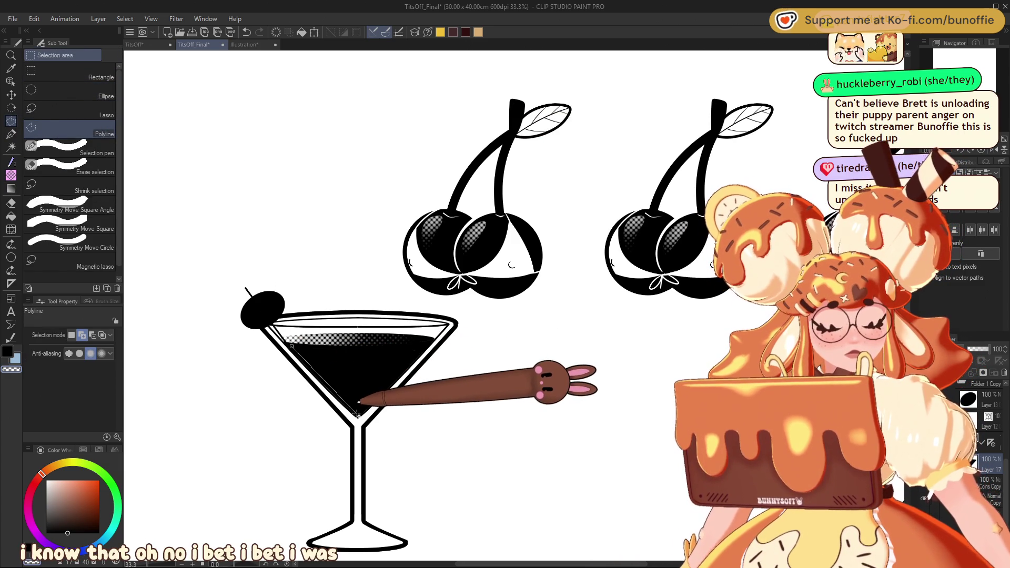
{"action": "left_click", "coordinate": [358, 413]}
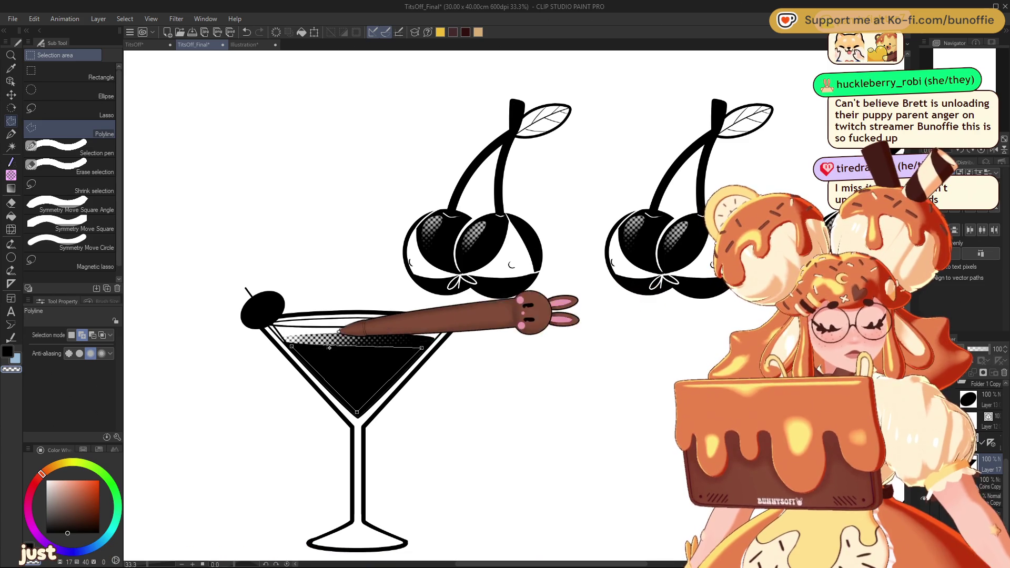
{"action": "left_click", "coordinate": [293, 346]}
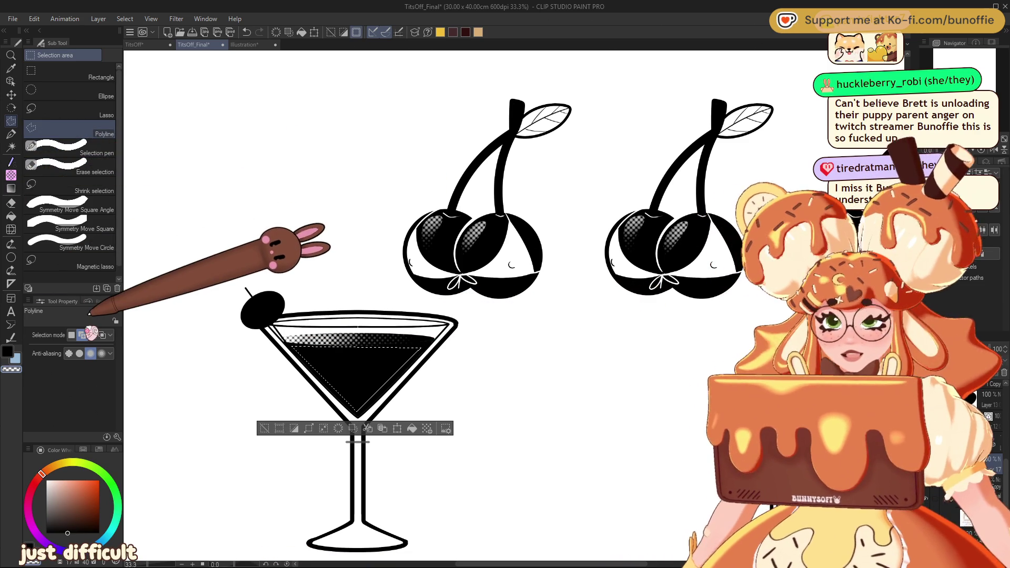
Paint halftone dots along the liquid's edges inside the selection, then deselect.
{"action": "left_click", "coordinate": [10, 175]}
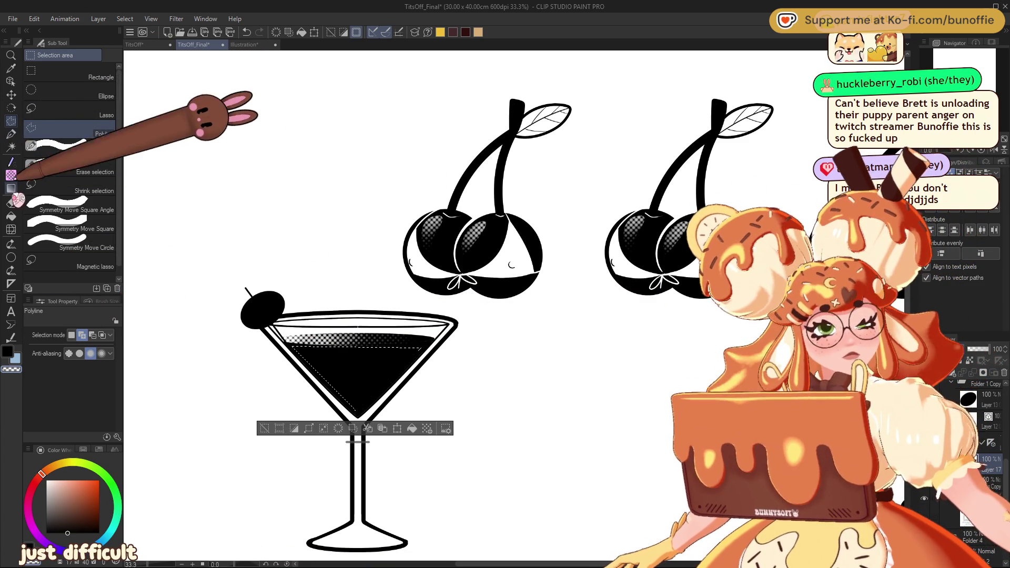
{"action": "mouse_move", "coordinate": [357, 378]}
{"action": "left_mouse_down"}
{"action": "mouse_move", "coordinate": [295, 347]}
{"action": "mouse_move", "coordinate": [368, 400]}
{"action": "mouse_move", "coordinate": [320, 368]}
{"action": "mouse_move", "coordinate": [346, 371]}
{"action": "mouse_move", "coordinate": [337, 357]}
{"action": "mouse_move", "coordinate": [315, 352]}
{"action": "mouse_move", "coordinate": [363, 401]}
{"action": "left_mouse_up"}
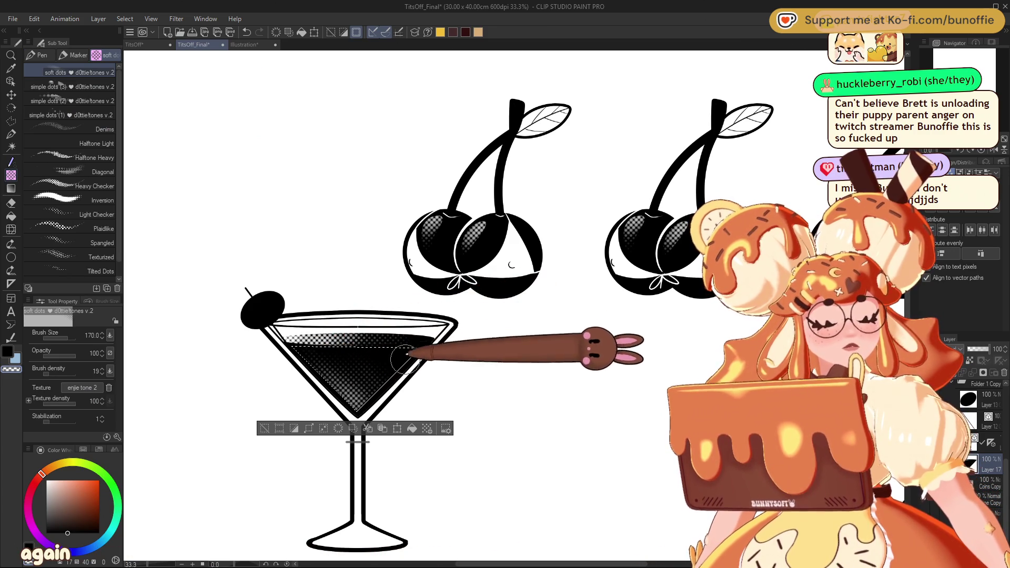
{"action": "key", "text": "ctrl+d"}
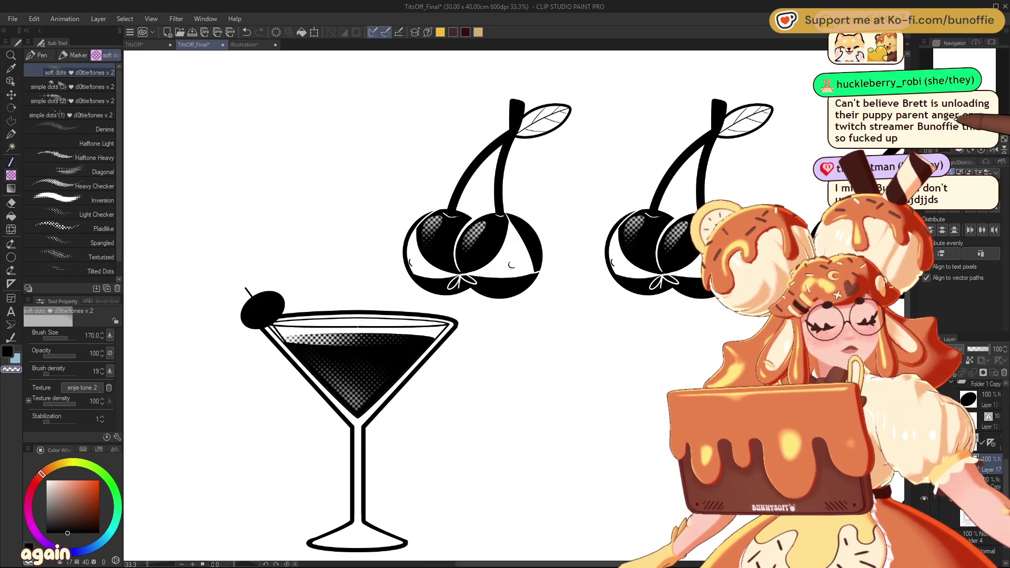
{"action": "key", "text": "ctrl+minus"}
{"action": "key", "text": "ctrl+minus"}
{"action": "key", "text": "ctrl+minus"}
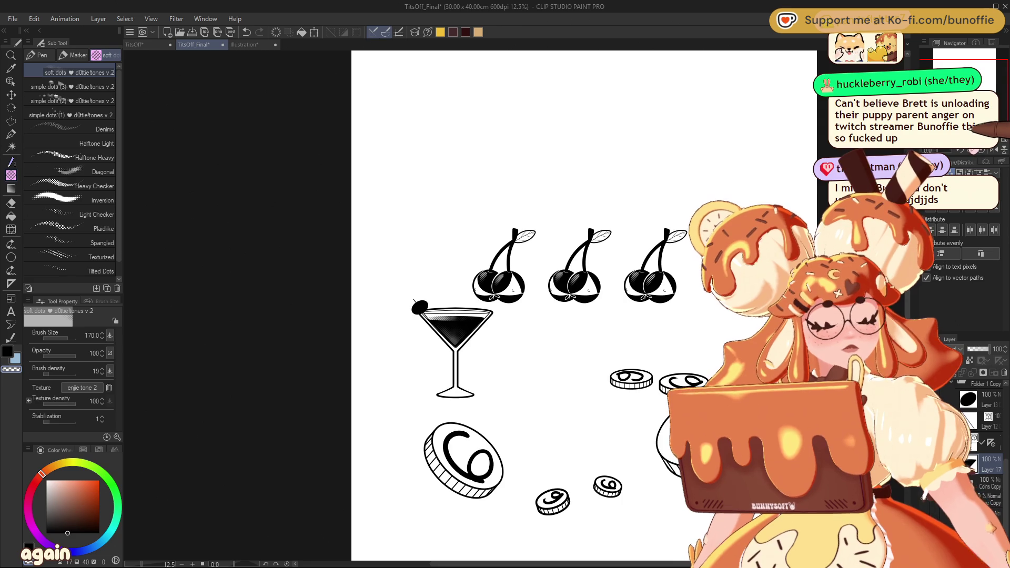
{"action": "key", "text": "ctrl+plus"}
{"action": "key", "text": "ctrl+plus"}
{"action": "key", "text": "ctrl+plus"}
Restore the glass selection, add more halftone dots to the lower glass, and deselect.
{"action": "key", "text": "ctrl+z"}
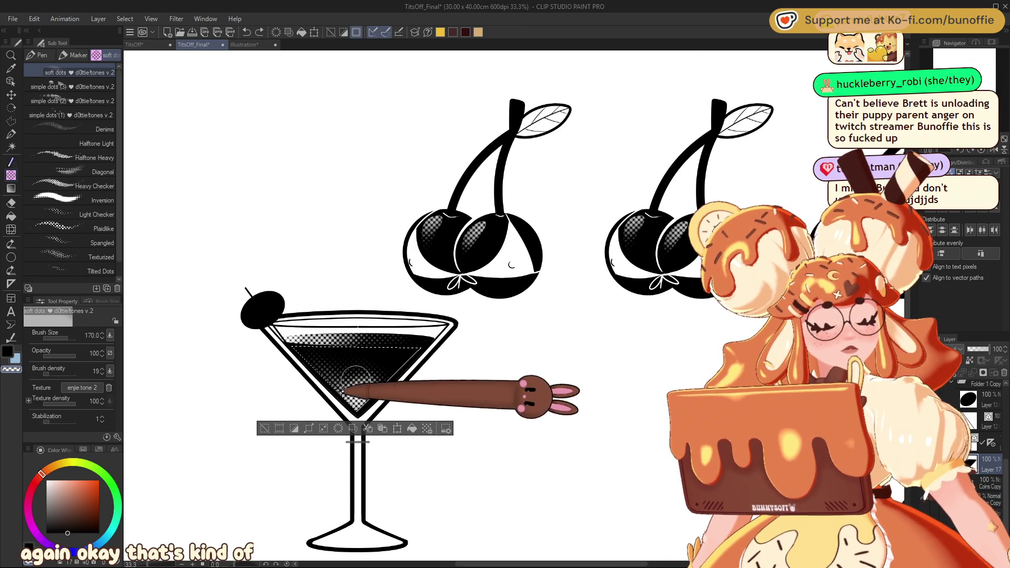
{"action": "left_click_drag", "start_coordinate": [342, 368], "coordinate": [405, 368]}
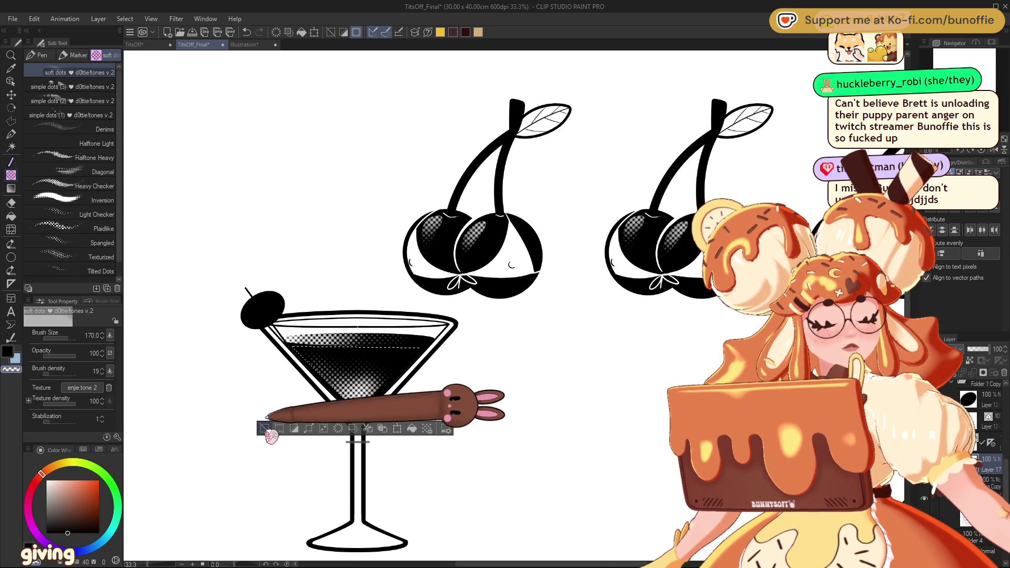
{"action": "key", "text": "ctrl+d"}
{"action": "key", "text": "ctrl+minus"}
{"action": "key", "text": "ctrl+minus"}
{"action": "key", "text": "ctrl+minus"}
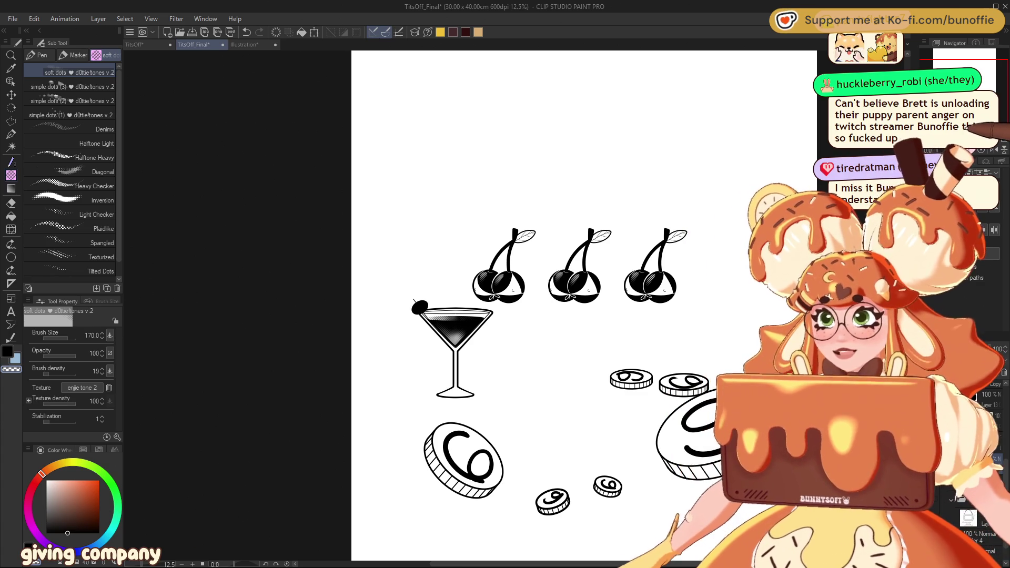
{"action": "key", "text": "ctrl+plus"}
{"action": "key", "text": "ctrl+plus"}
{"action": "key", "text": "ctrl+plus"}
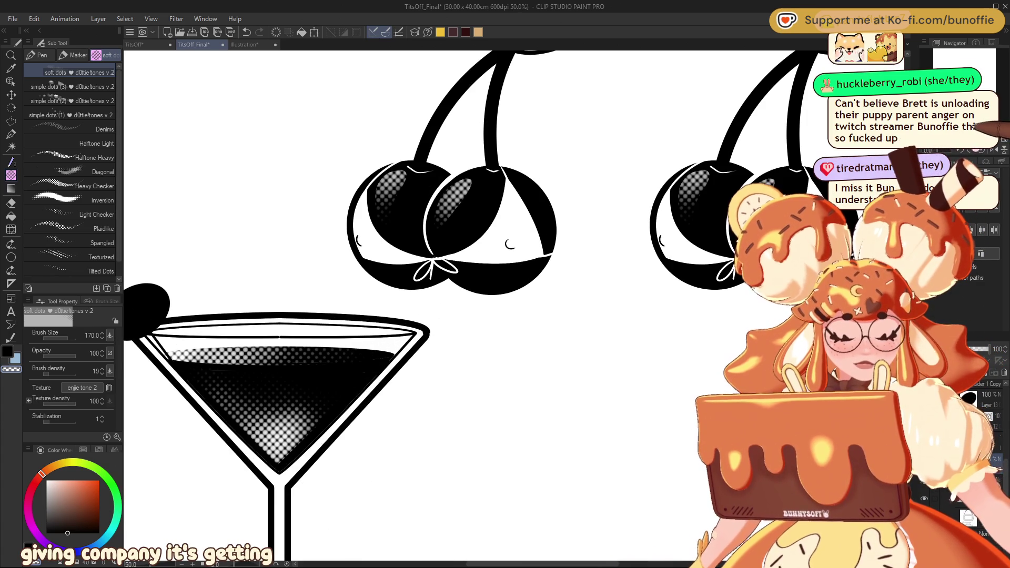
Tilt the view around the cherries and martini, reset it upright, and pick the Selection area tool.
{"action": "left_click_drag", "start_coordinate": [944, 142], "coordinate": [962, 144]}
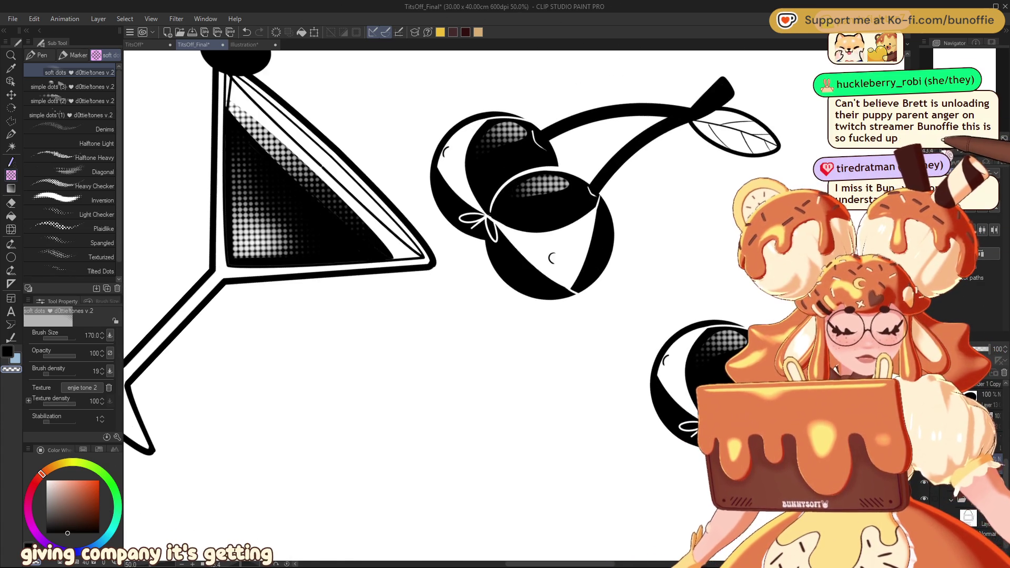
{"action": "left_click", "coordinate": [11, 134]}
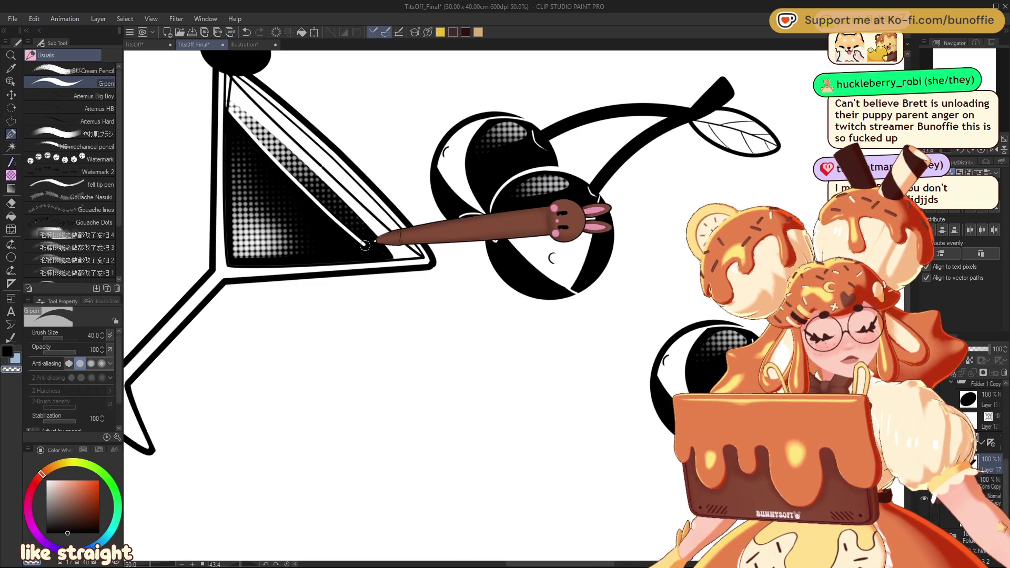
{"action": "key", "text": "ctrl+minus"}
{"action": "key", "text": "ctrl+minus"}
{"action": "key", "text": "ctrl+minus"}
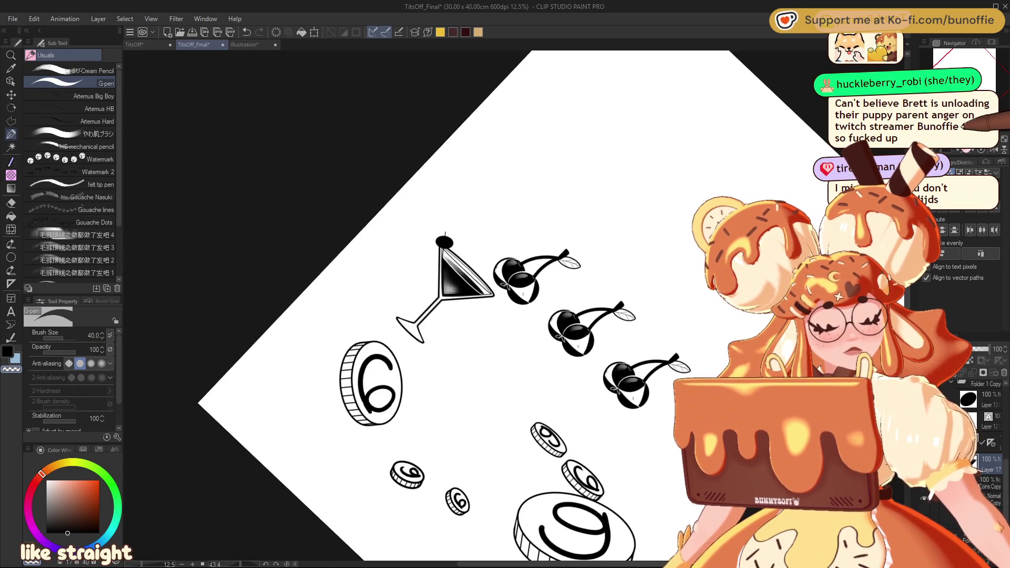
{"action": "key", "text": "at"}
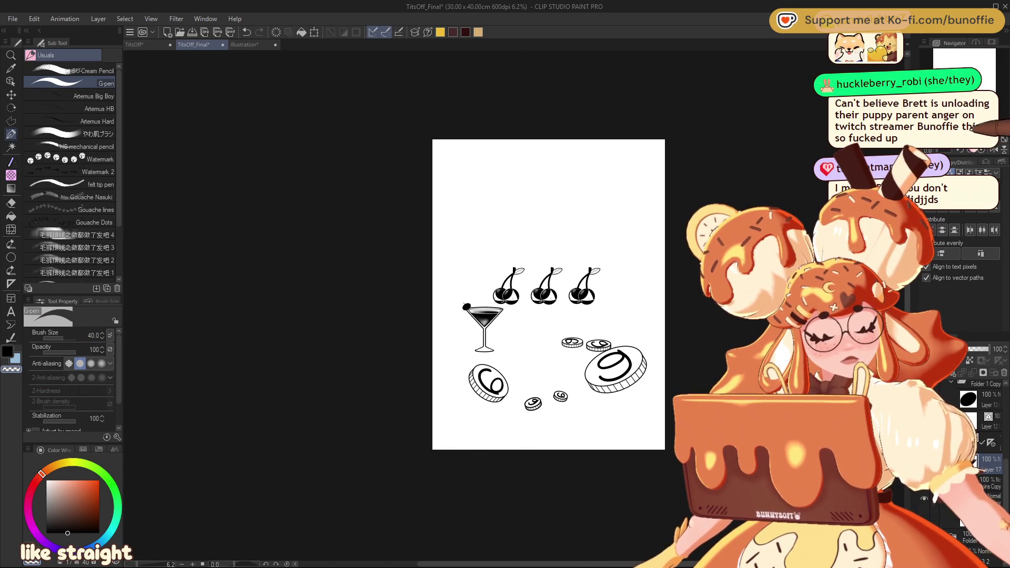
{"action": "key", "text": "ctrl+plus"}
{"action": "key", "text": "ctrl+plus"}
{"action": "key", "text": "ctrl+plus"}
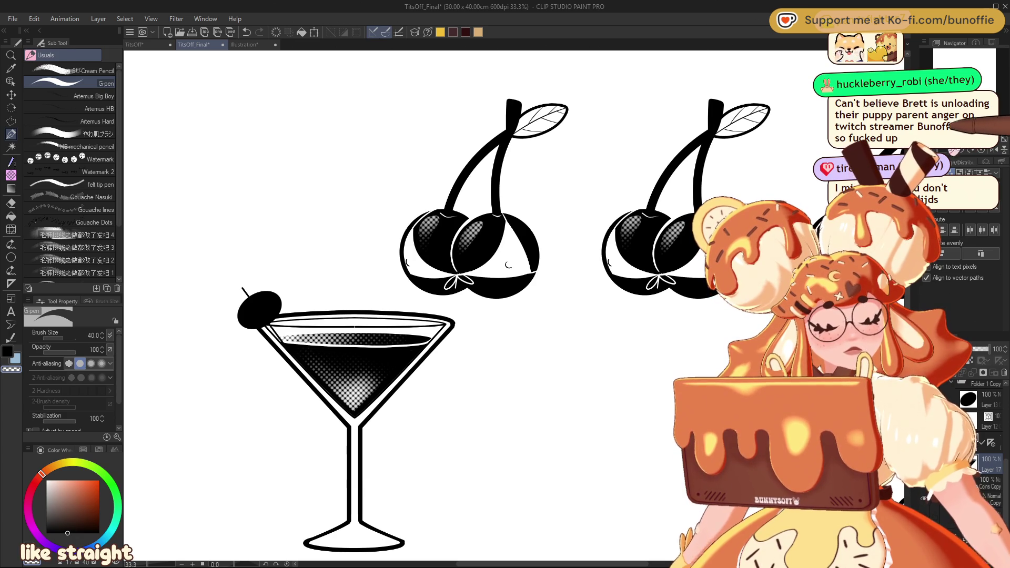
{"action": "left_click_drag", "start_coordinate": [939, 132], "coordinate": [356, 124]}
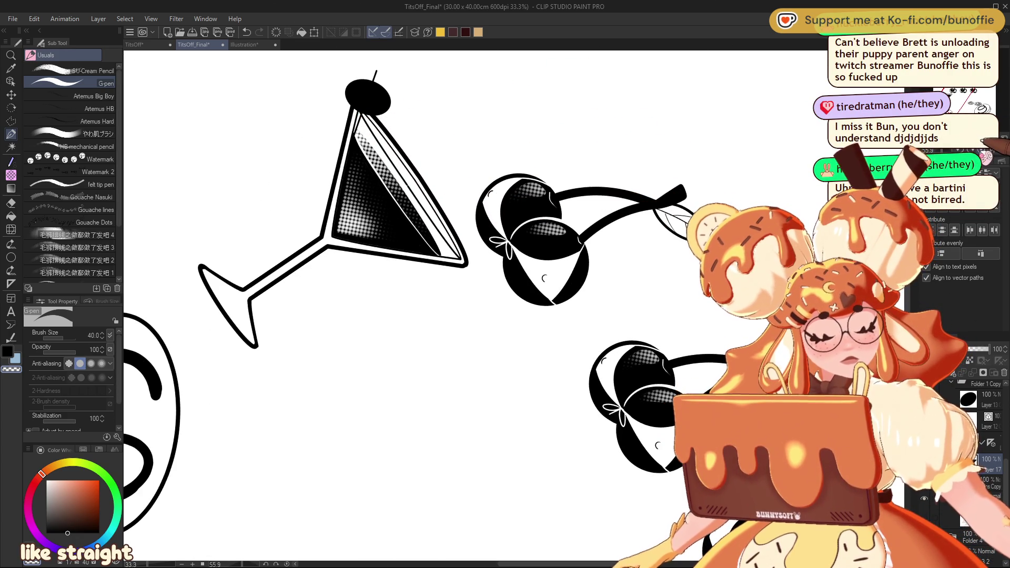
{"action": "left_click", "coordinate": [985, 141]}
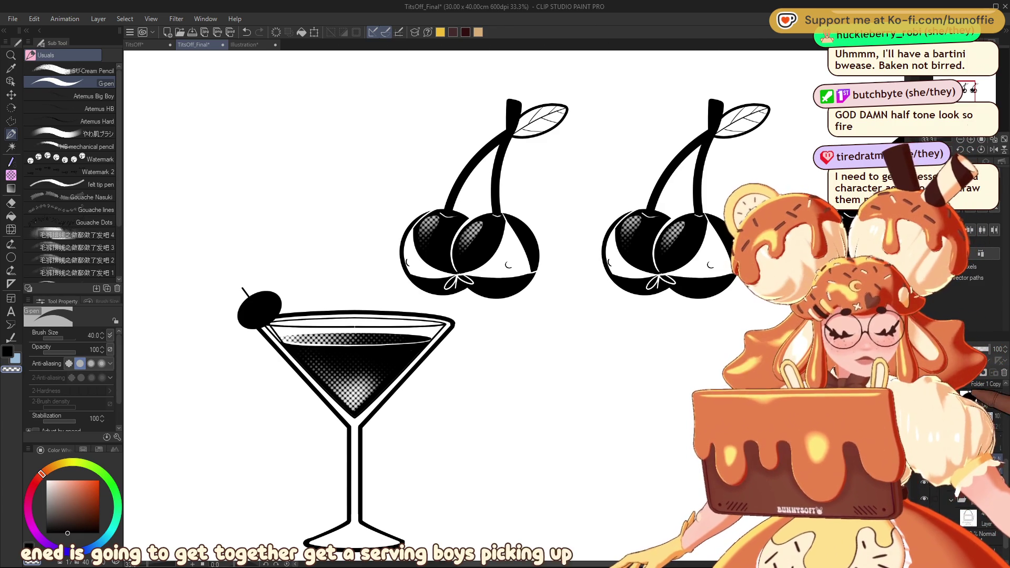
{"action": "left_click", "coordinate": [10, 121]}
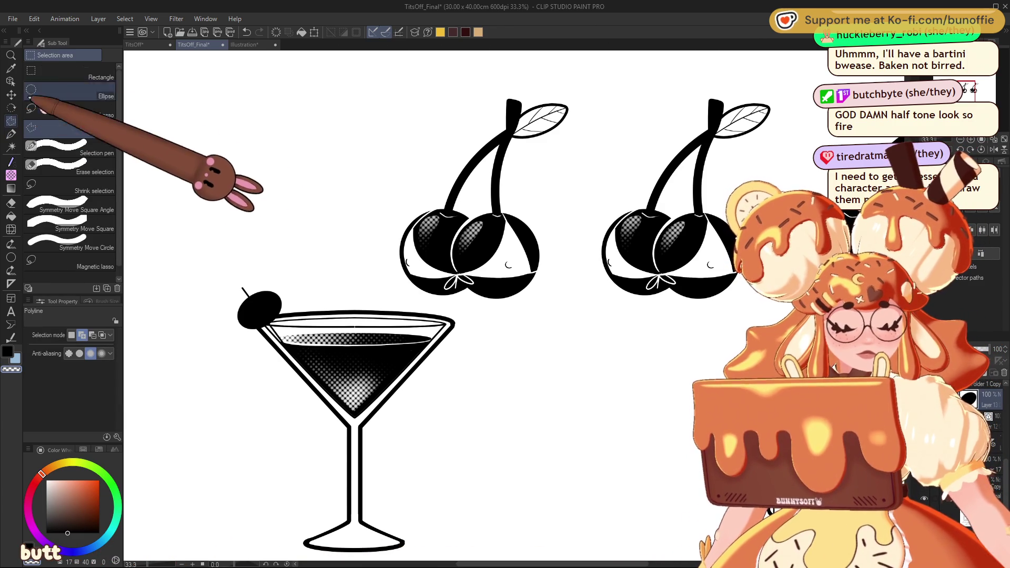
Lasso a freehand selection around the olive, then drop it.
{"action": "left_click", "coordinate": [76, 103]}
{"action": "mouse_move", "coordinate": [261, 292]}
{"action": "left_mouse_down"}
{"action": "mouse_move", "coordinate": [248, 289]}
{"action": "mouse_move", "coordinate": [249, 321]}
{"action": "mouse_move", "coordinate": [270, 292]}
{"action": "mouse_move", "coordinate": [243, 300]}
{"action": "mouse_move", "coordinate": [247, 324]}
{"action": "mouse_move", "coordinate": [281, 310]}
{"action": "mouse_move", "coordinate": [266, 291]}
{"action": "left_mouse_up"}
{"action": "left_click", "coordinate": [264, 288]}
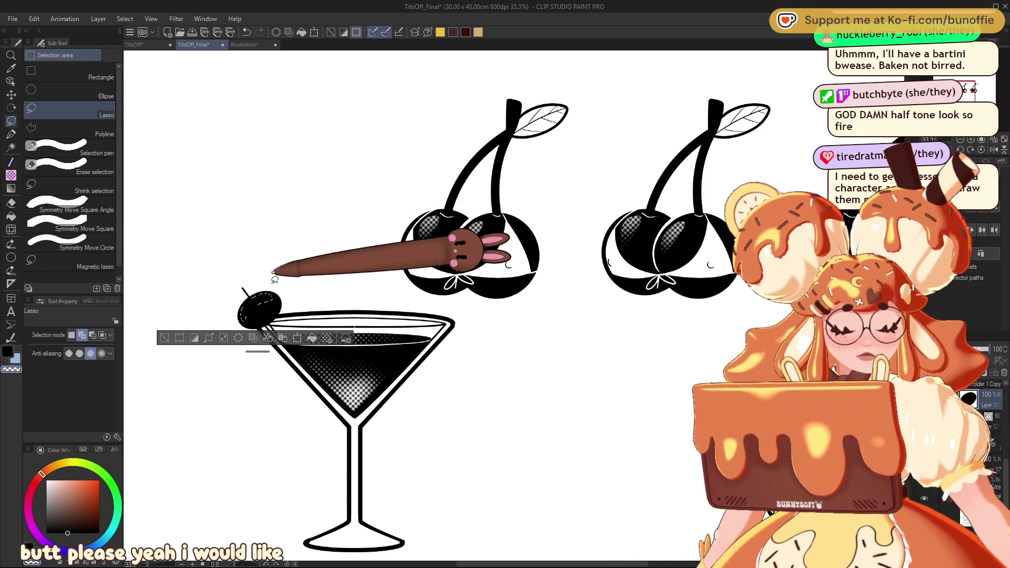
{"action": "mouse_move", "coordinate": [272, 299]}
{"action": "left_mouse_down"}
{"action": "mouse_move", "coordinate": [268, 286]}
{"action": "mouse_move", "coordinate": [247, 307]}
{"action": "mouse_move", "coordinate": [269, 290]}
{"action": "left_mouse_up"}
{"action": "key", "text": "ctrl+d"}
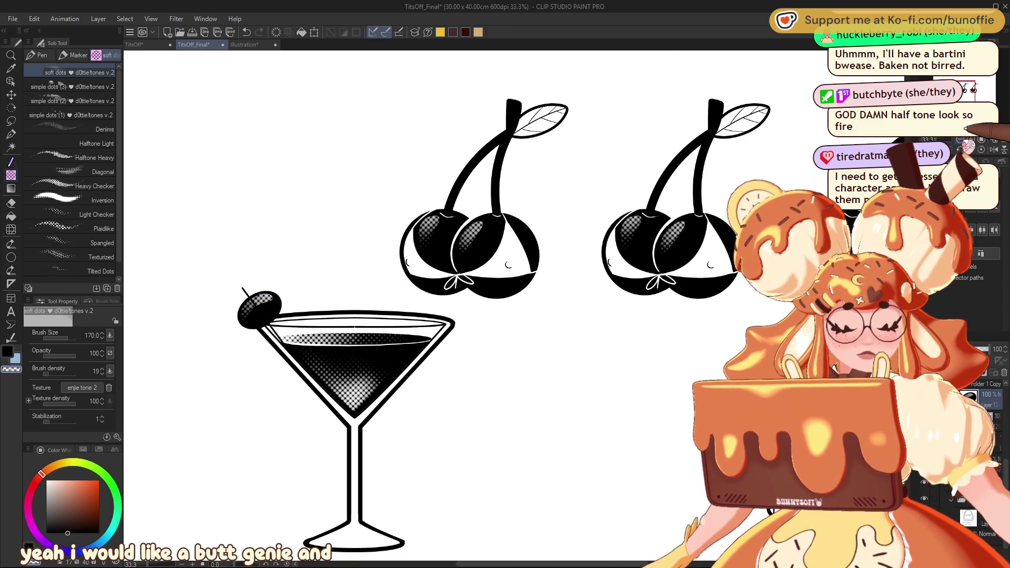
{"action": "key", "text": "ctrl+minus"}
{"action": "key", "text": "ctrl+minus"}
{"action": "key", "text": "ctrl+minus"}
{"action": "key", "text": "ctrl+plus"}
{"action": "key", "text": "ctrl+plus"}
{"action": "key", "text": "ctrl+plus"}
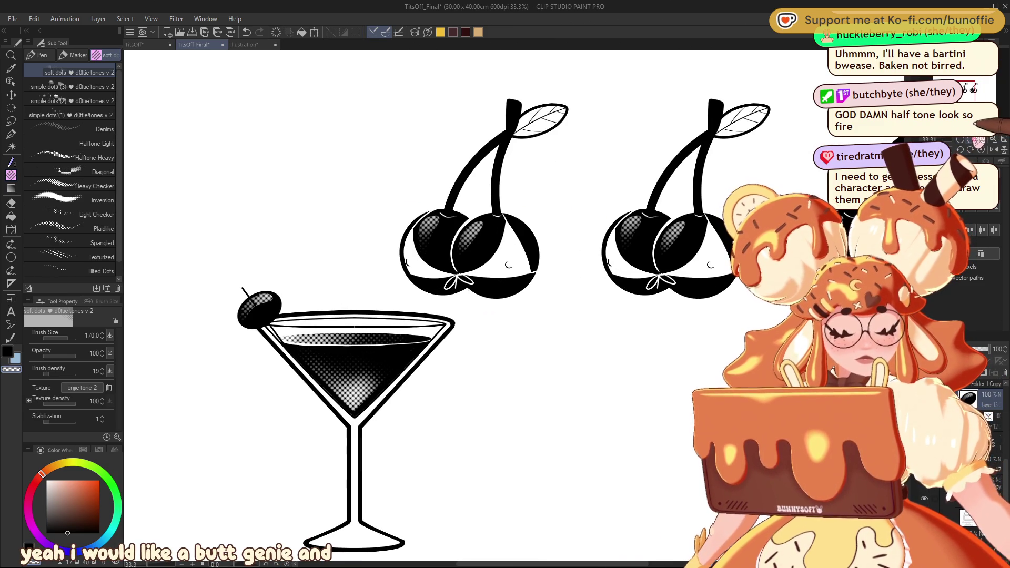
Set the soft dots brush to brush density 82 and texture density 57, then deselect.
{"action": "left_click", "coordinate": [62, 374]}
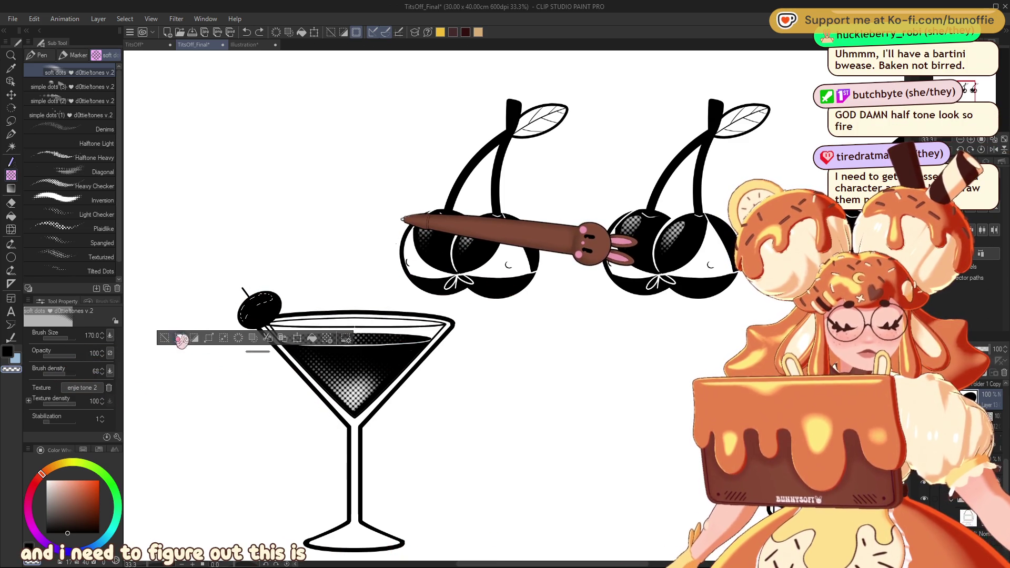
{"action": "left_click", "coordinate": [67, 403]}
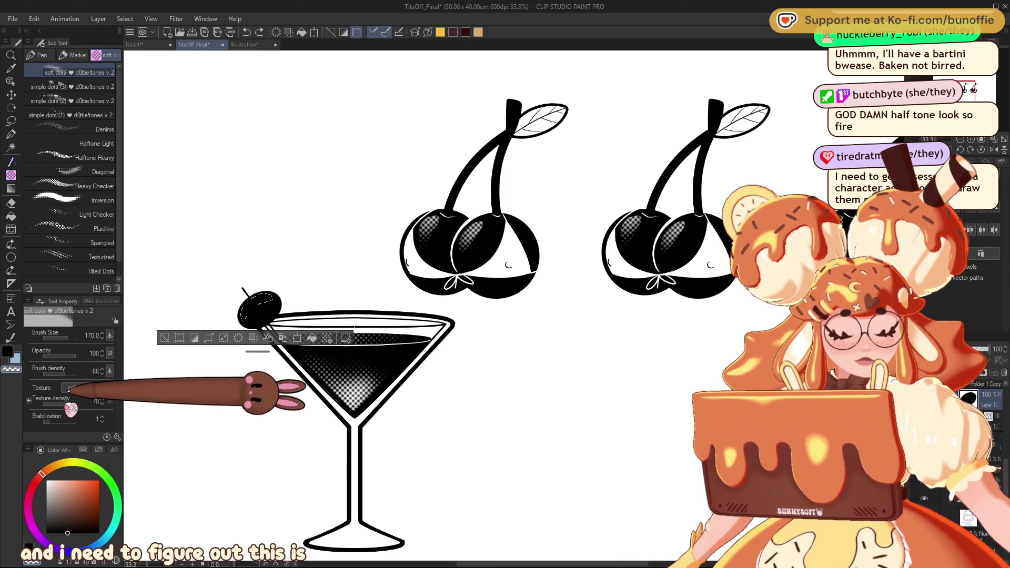
{"action": "left_click_drag", "start_coordinate": [68, 403], "coordinate": [66, 403]}
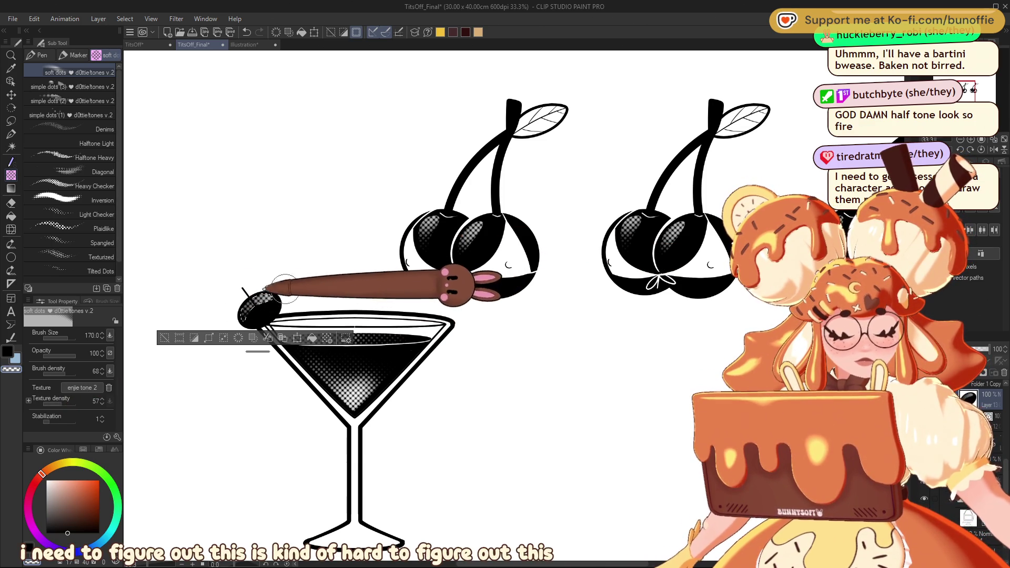
{"action": "left_click", "coordinate": [67, 374]}
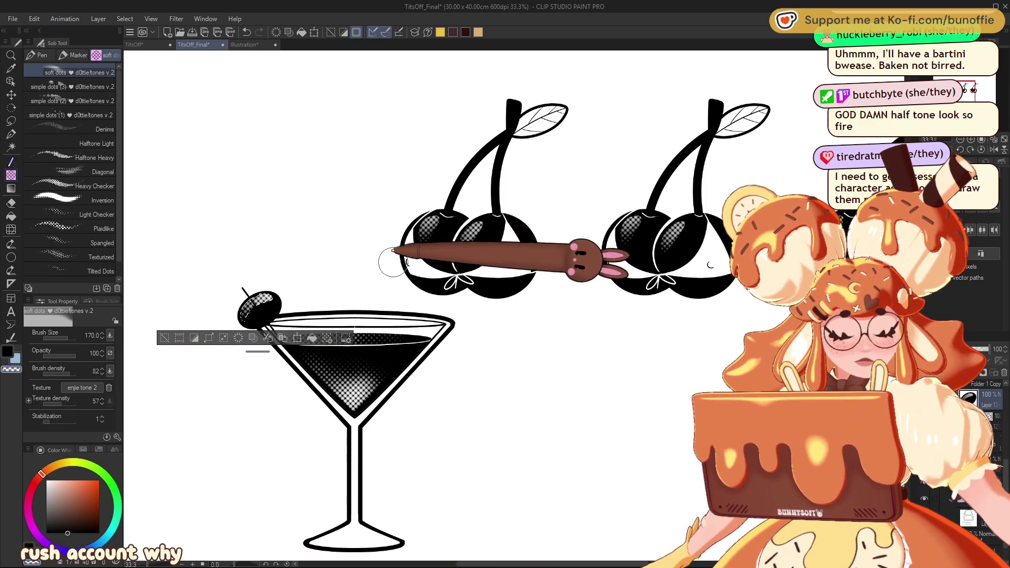
{"action": "key", "text": "ctrl+d"}
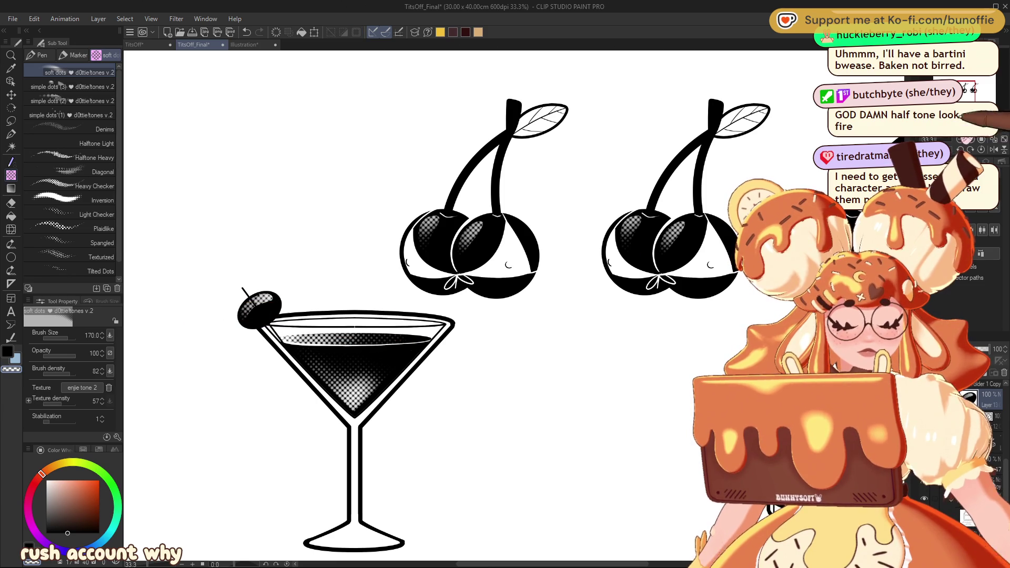
{"action": "key", "text": "ctrl+minus"}
{"action": "key", "text": "ctrl+minus"}
{"action": "key", "text": "ctrl+minus"}
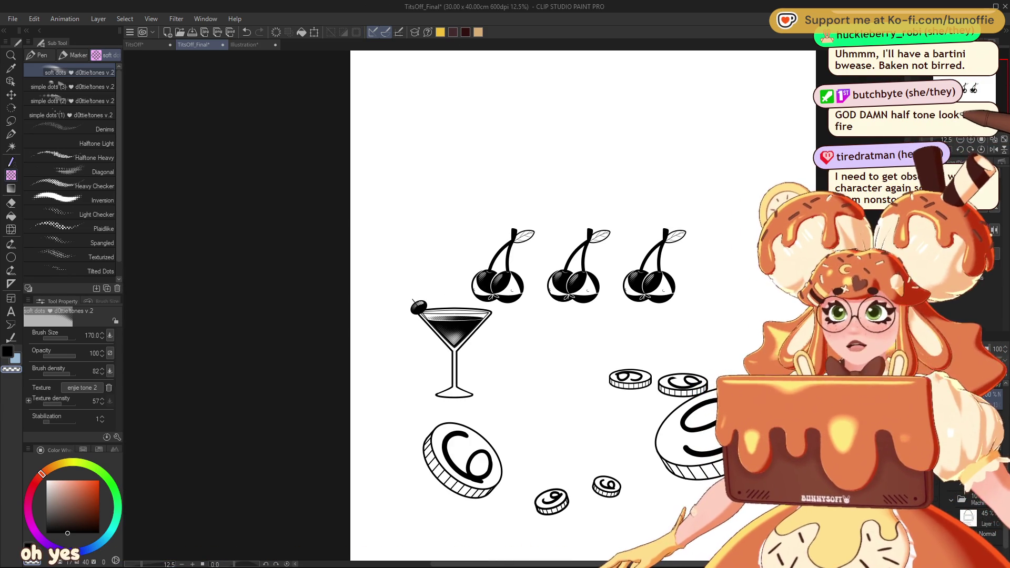
{"action": "scroll", "coordinate": [499, 307], "scroll_direction": "up", "scroll_amount": 2}
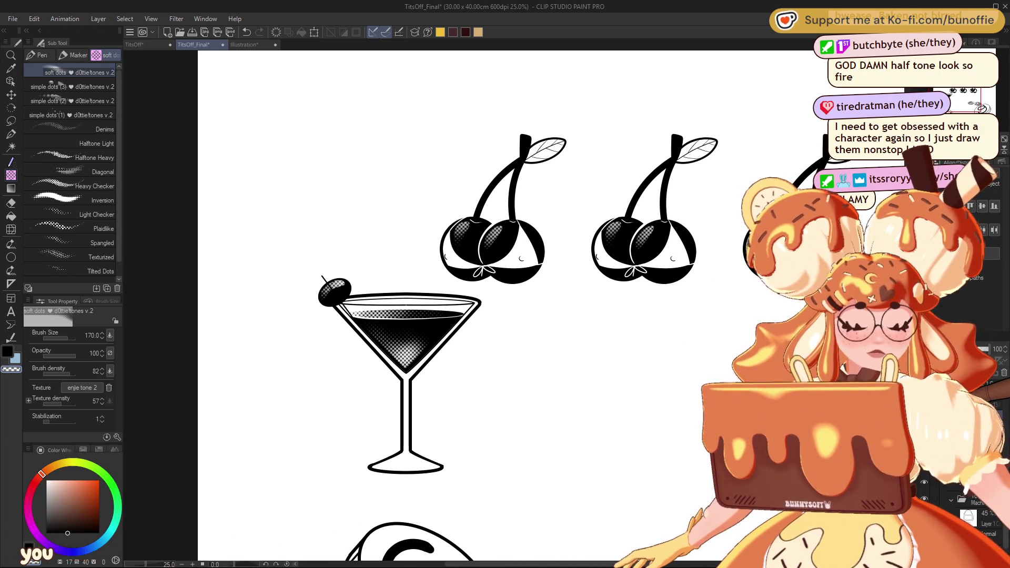
{"action": "key", "text": "e"}
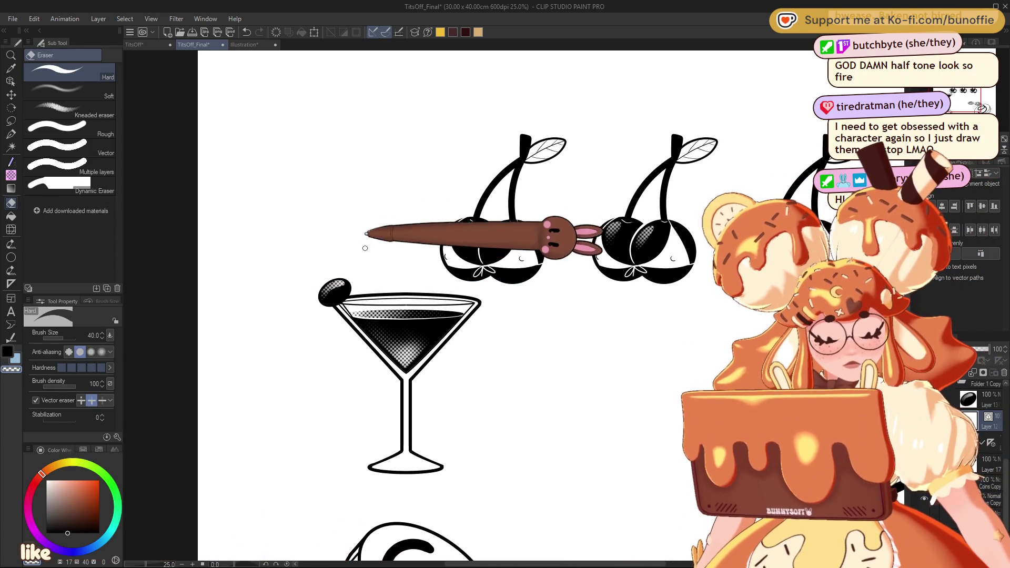
Scribble over the olive's highlight with the G-pen until it is solid black.
{"action": "left_click", "coordinate": [10, 134]}
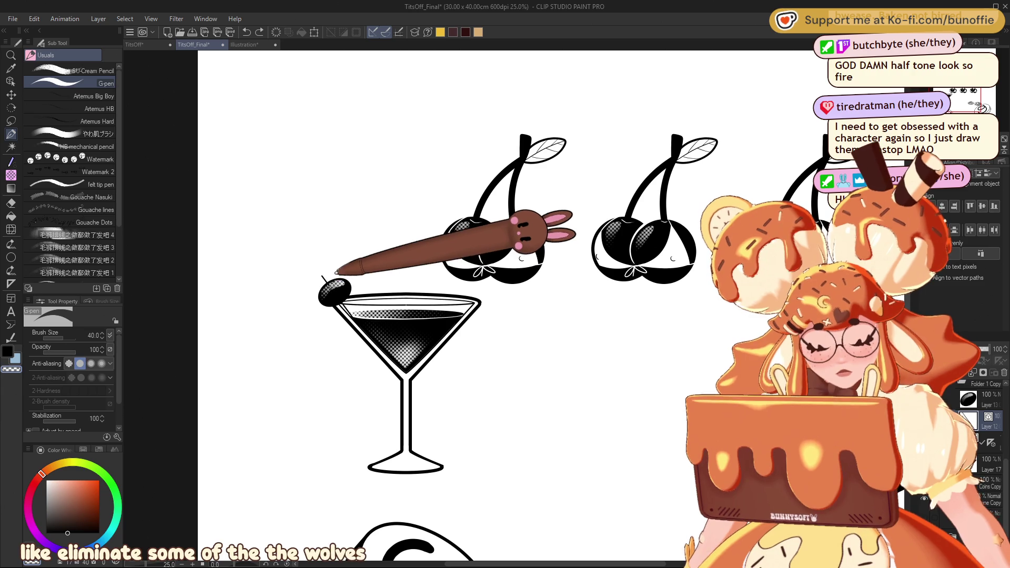
{"action": "mouse_move", "coordinate": [338, 290]}
{"action": "left_mouse_down"}
{"action": "mouse_move", "coordinate": [334, 282]}
{"action": "mouse_move", "coordinate": [345, 279]}
{"action": "left_mouse_up"}
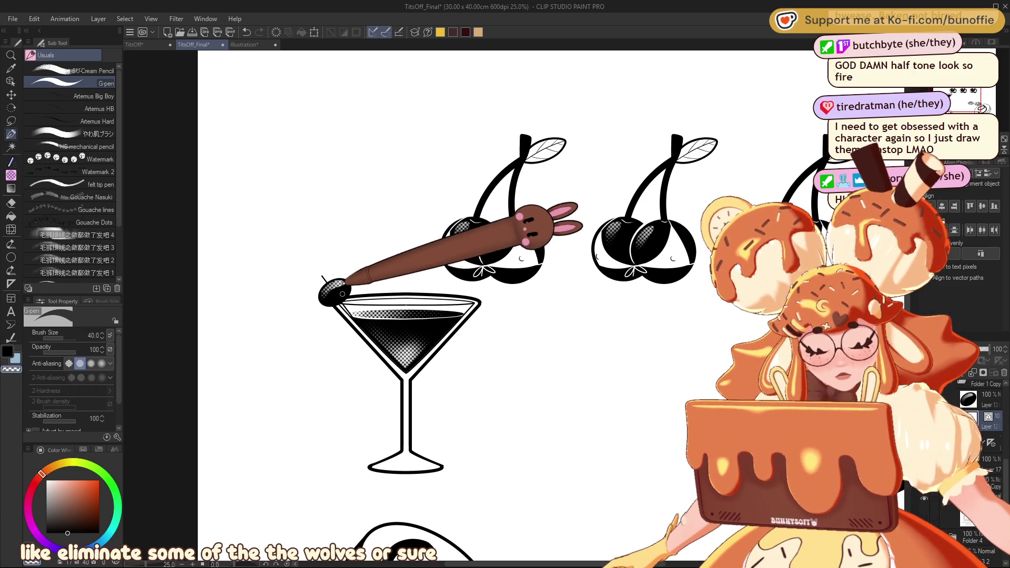
{"action": "scroll", "coordinate": [500, 305], "scroll_direction": "down", "scroll_amount": 3}
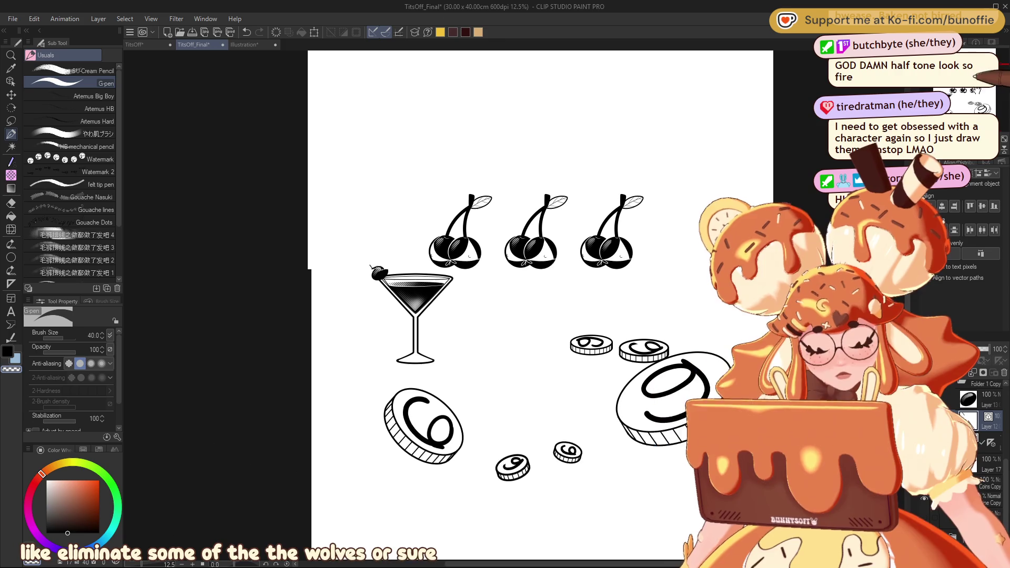
{"action": "scroll", "coordinate": [499, 300], "scroll_direction": "up", "scroll_amount": 1}
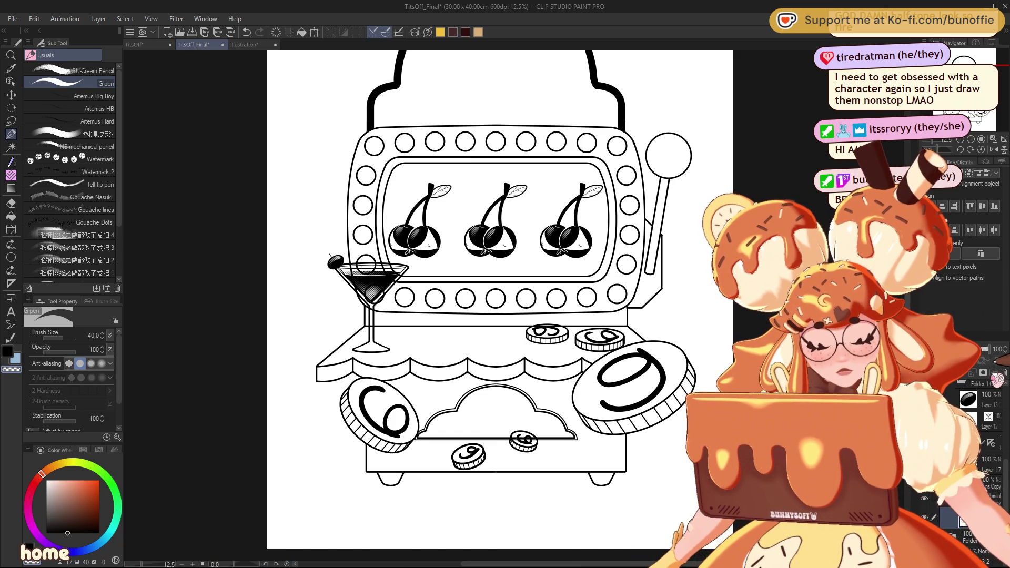
Dim the slot-machine outline and zoom in on the coins with the eraser to clear stray marks.
{"action": "key", "text": "ctrl+z"}
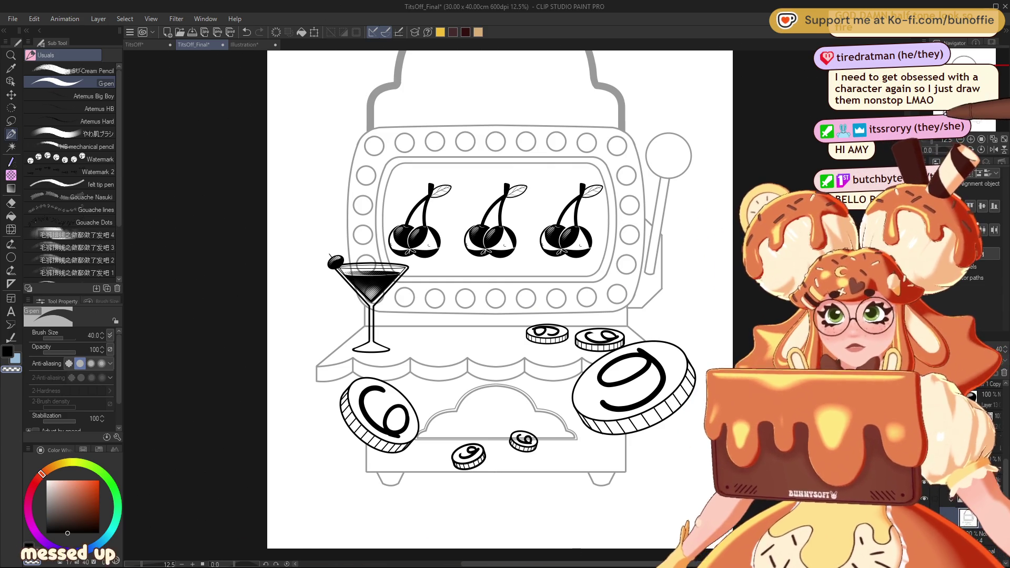
{"action": "scroll", "coordinate": [621, 383], "scroll_direction": "up", "scroll_amount": 4}
{"action": "key", "text": "e"}
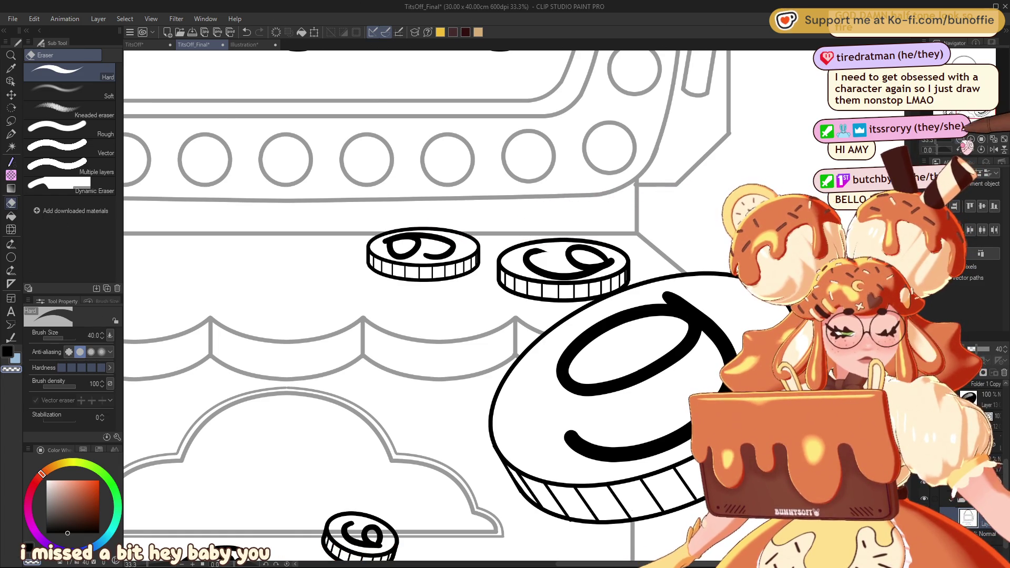
{"action": "key", "text": "ctrl+minus"}
{"action": "key", "text": "ctrl+minus"}
{"action": "key", "text": "ctrl+minus"}
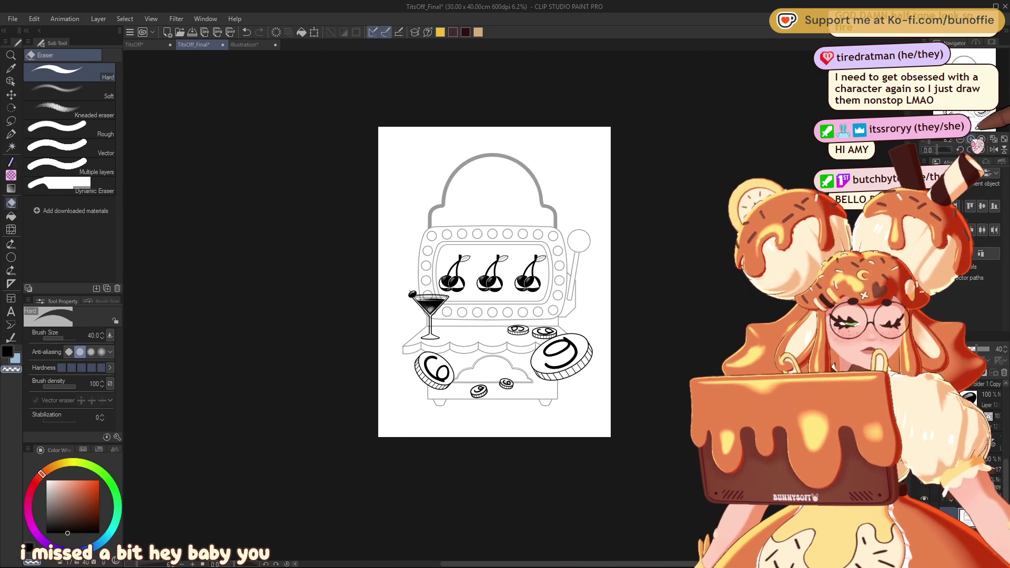
{"action": "key", "text": "ctrl+plus"}
{"action": "key", "text": "ctrl+plus"}
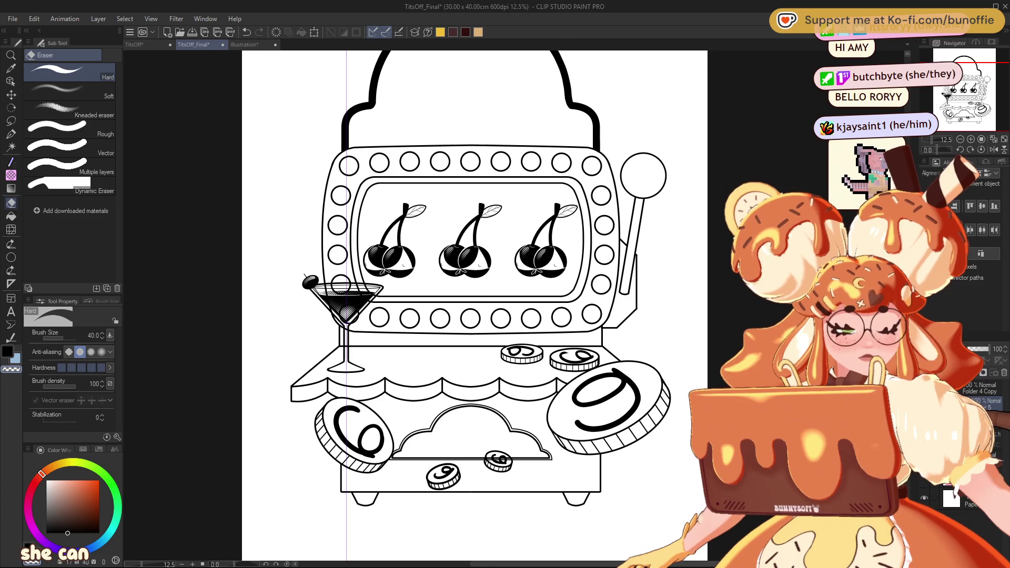
{"action": "scroll", "coordinate": [337, 294], "scroll_direction": "up", "scroll_amount": 3}
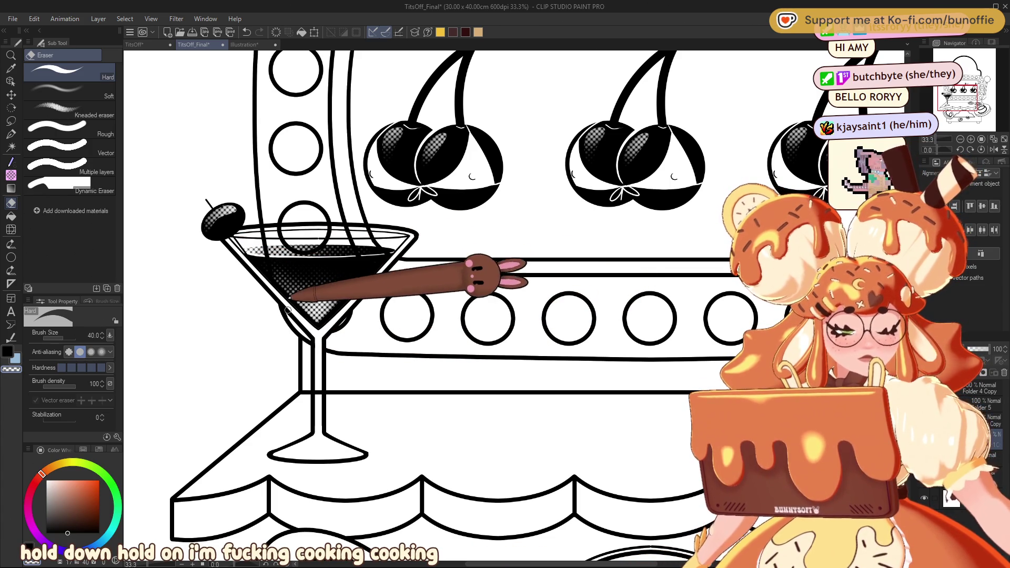
{"action": "mouse_move", "coordinate": [974, 94]}
{"action": "left_mouse_down"}
{"action": "mouse_move", "coordinate": [967, 124]}
{"action": "mouse_move", "coordinate": [996, 92]}
{"action": "mouse_move", "coordinate": [966, 127]}
{"action": "left_mouse_up"}
{"action": "scroll", "coordinate": [968, 124], "scroll_direction": "down", "scroll_amount": 5}
{"action": "scroll", "coordinate": [977, 122], "scroll_direction": "up", "scroll_amount": 5}
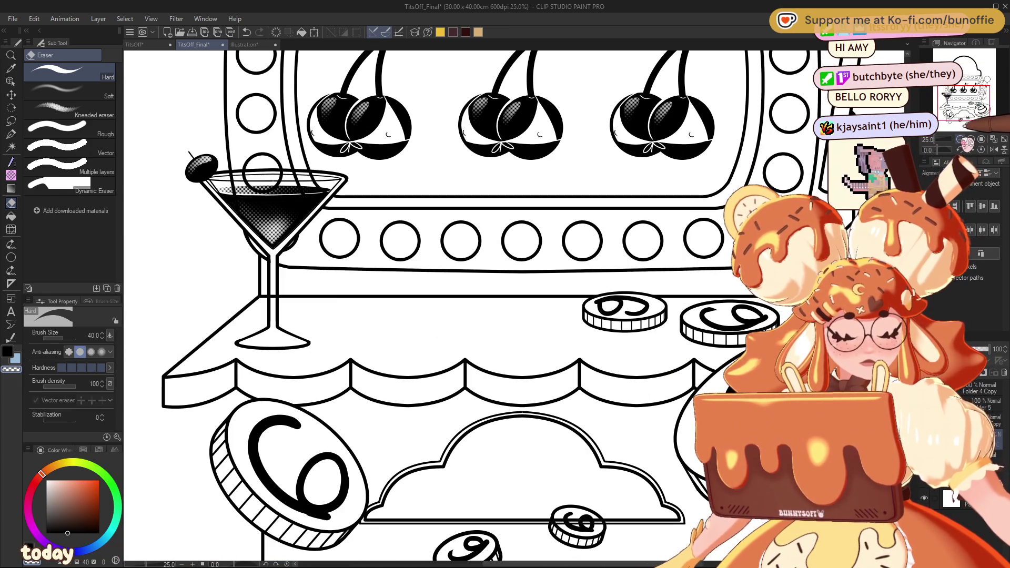
{"action": "scroll", "coordinate": [965, 126], "scroll_direction": "down", "scroll_amount": 3}
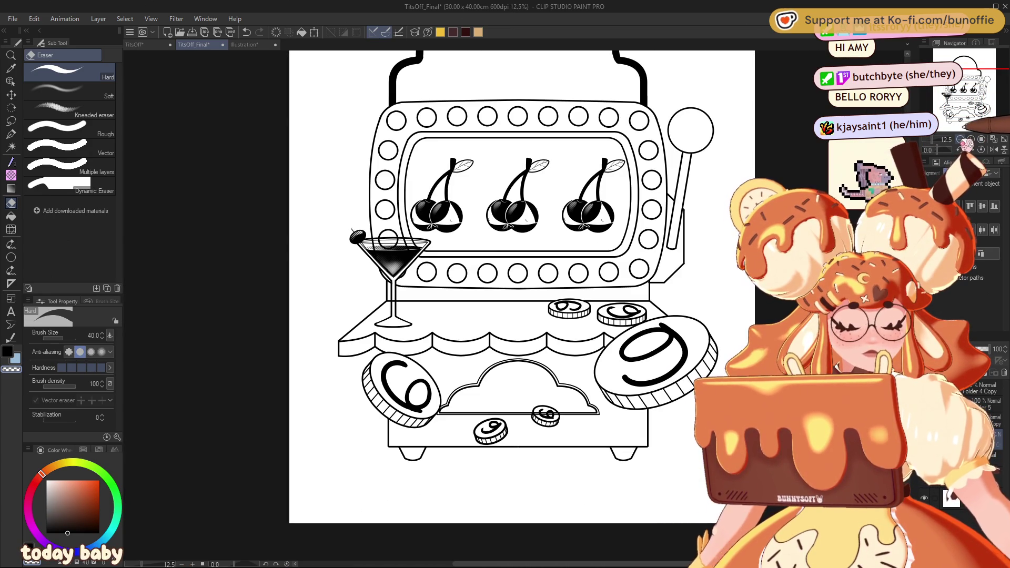
{"action": "scroll", "coordinate": [974, 128], "scroll_direction": "up", "scroll_amount": 4}
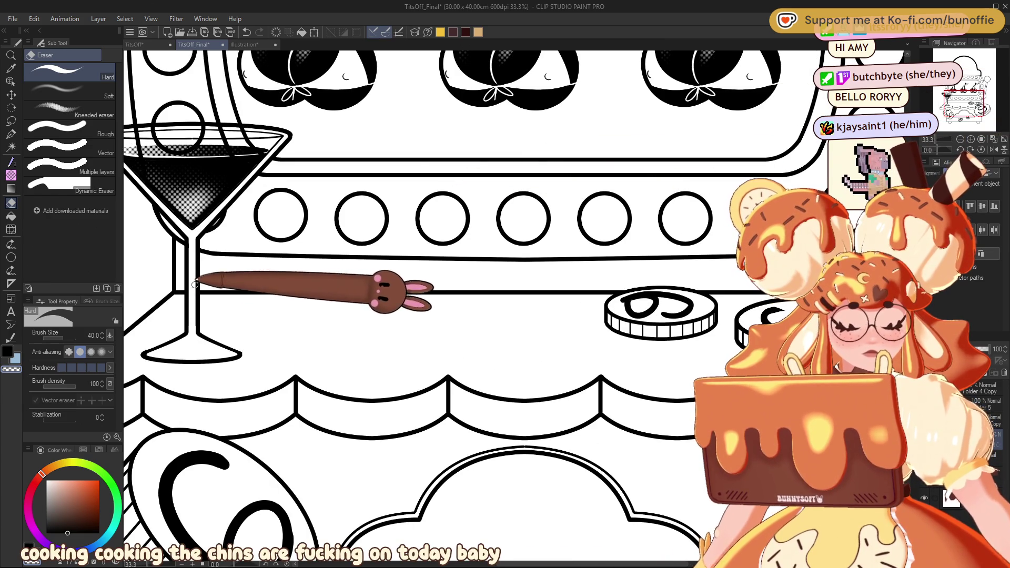
{"action": "left_click_drag", "start_coordinate": [960, 100], "coordinate": [984, 95]}
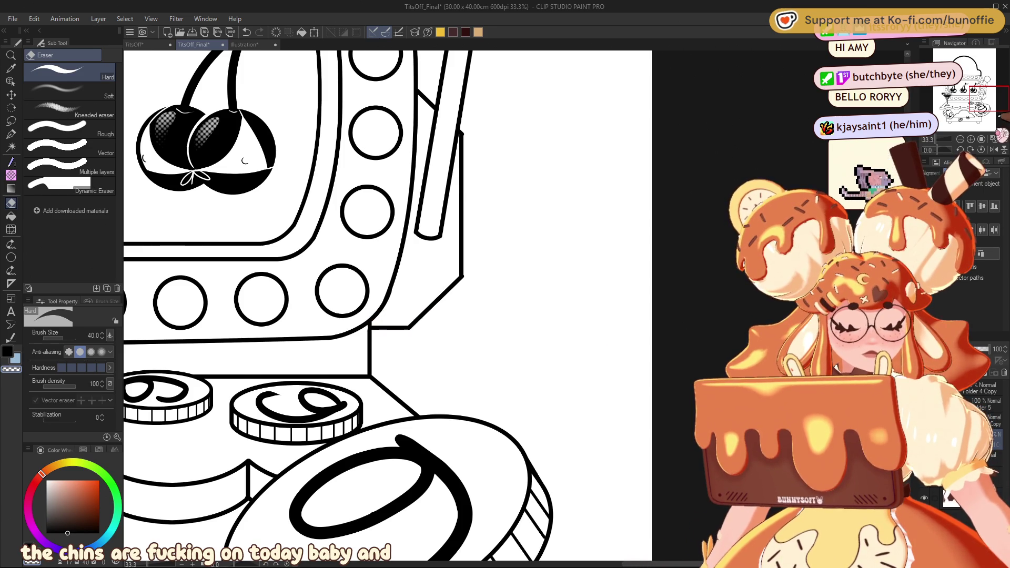
{"action": "left_click", "coordinate": [960, 140]}
{"action": "left_click_drag", "start_coordinate": [973, 106], "coordinate": [966, 99]}
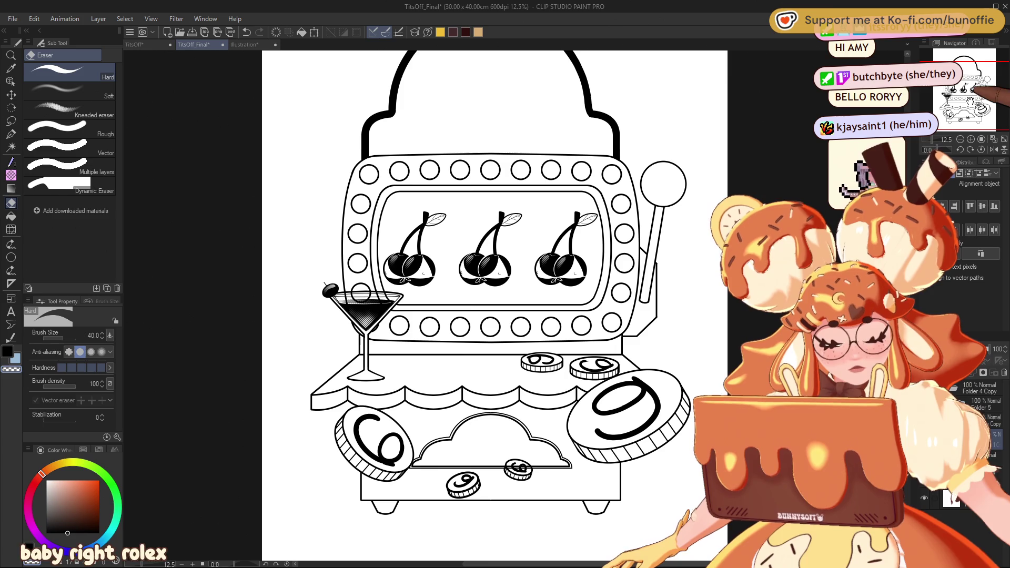
{"action": "left_click", "coordinate": [925, 498]}
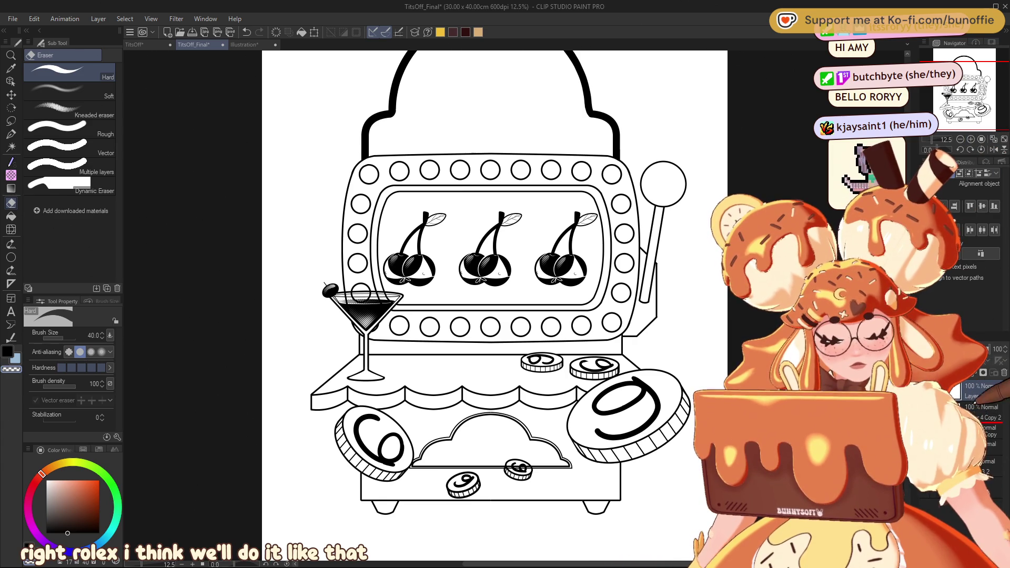
{"action": "left_click_drag", "start_coordinate": [612, 169], "coordinate": [539, 197]}
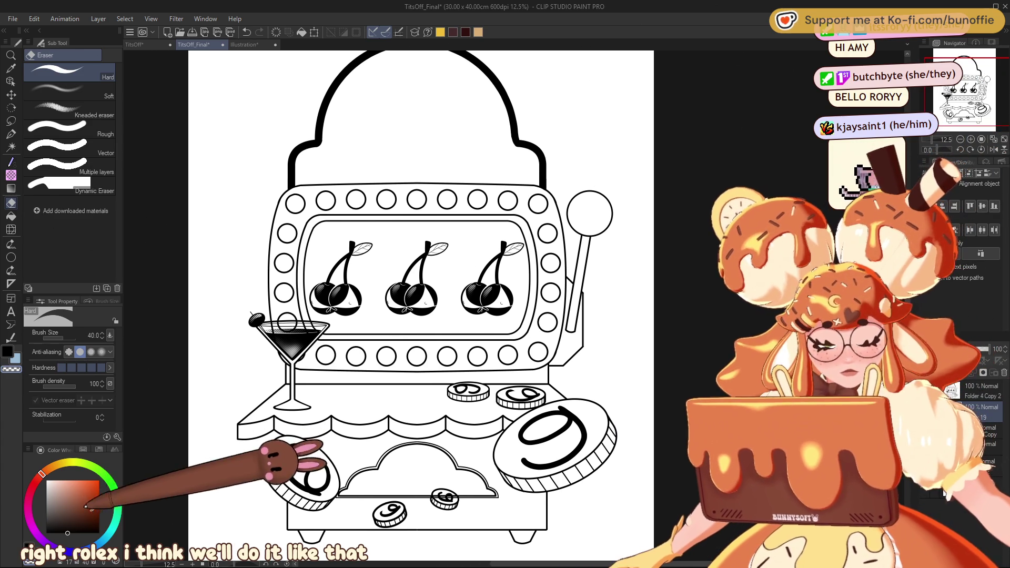
Fill the lever ball solid black with the Fill tool.
{"action": "key", "text": "g"}
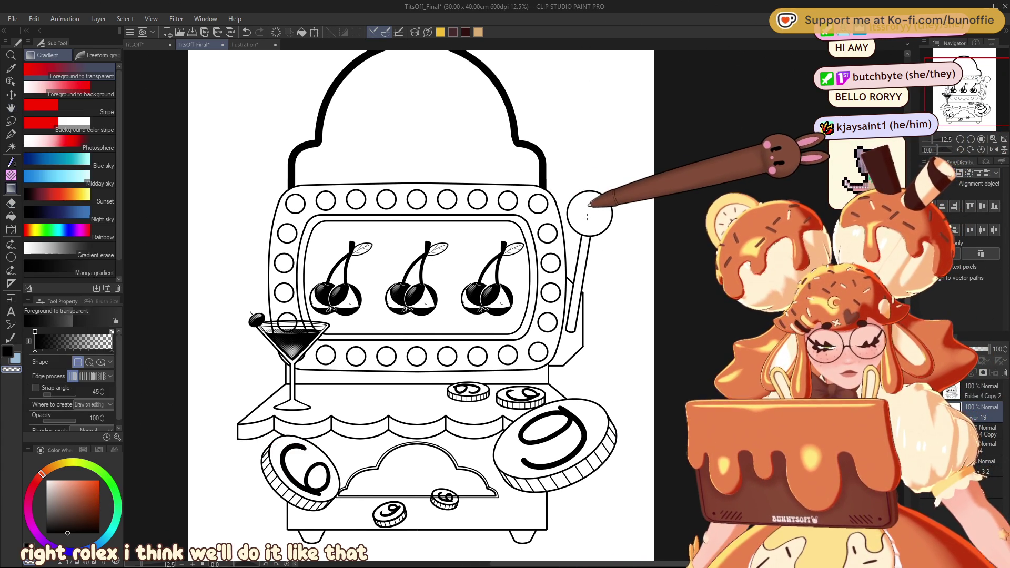
{"action": "key", "text": "g"}
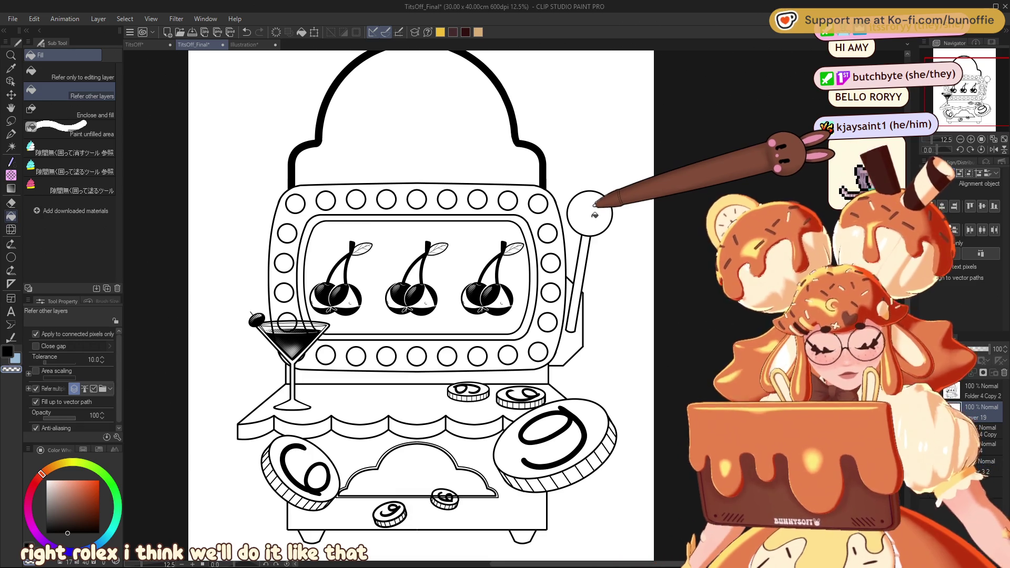
{"action": "left_click", "coordinate": [594, 215]}
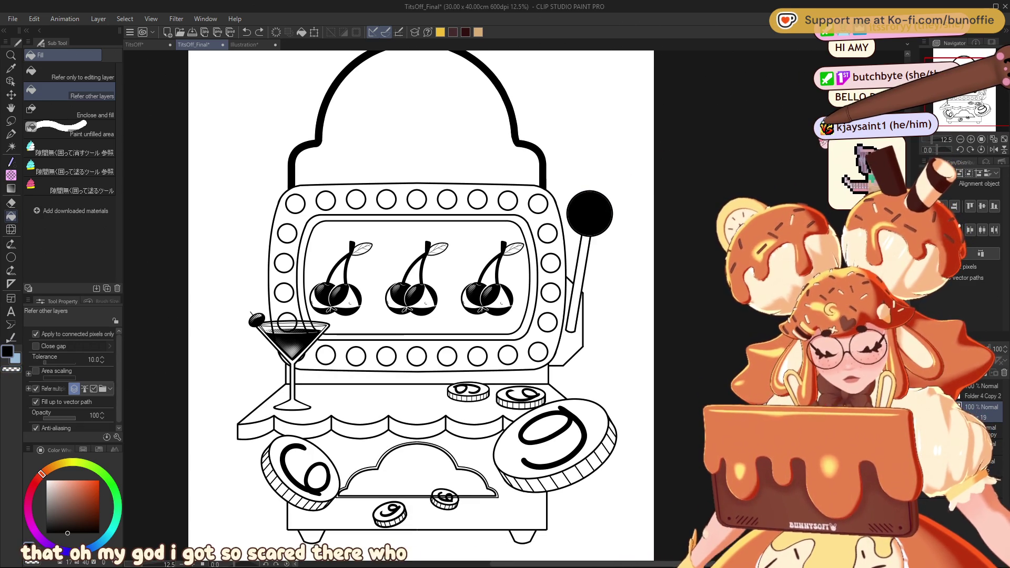
{"action": "scroll", "coordinate": [621, 205], "scroll_direction": "up", "scroll_amount": 4}
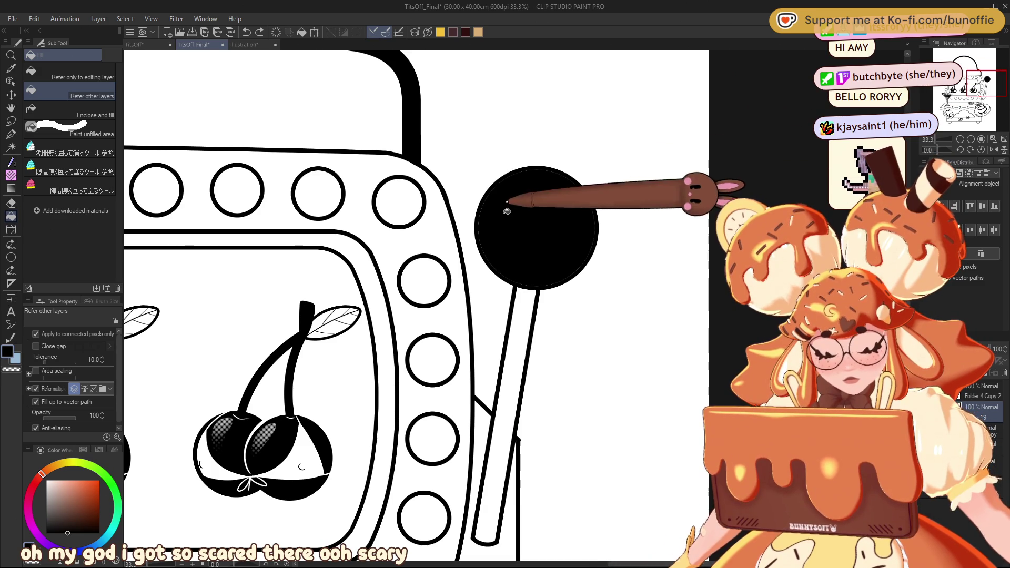
Raise fill tolerance to 15, enable area scaling, and refill the lever ball black.
{"action": "left_click", "coordinate": [102, 358]}
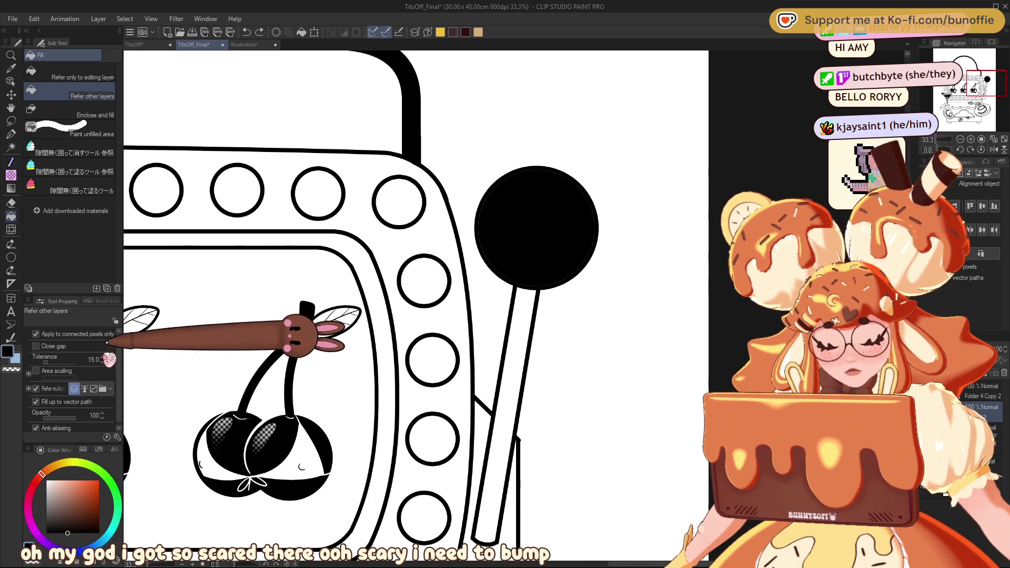
{"action": "key", "text": "ctrl+z"}
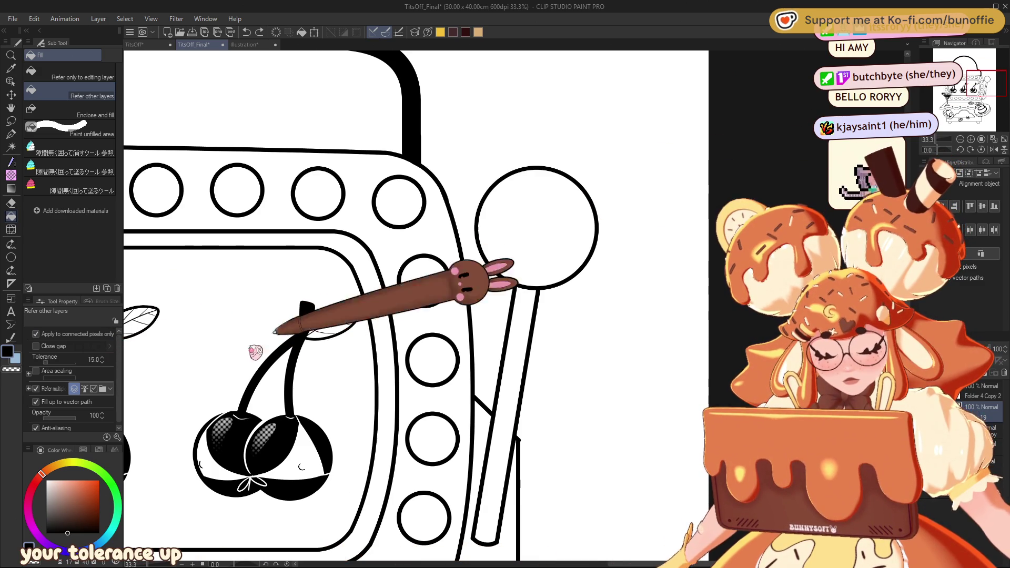
{"action": "left_click", "coordinate": [36, 371]}
{"action": "left_click", "coordinate": [562, 202]}
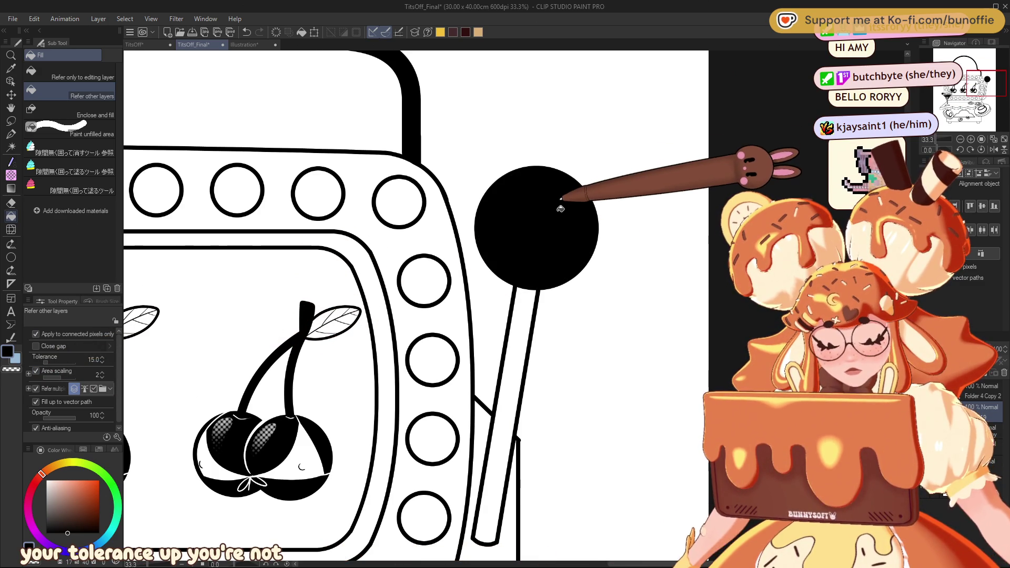
{"action": "key", "text": "ctrl+z"}
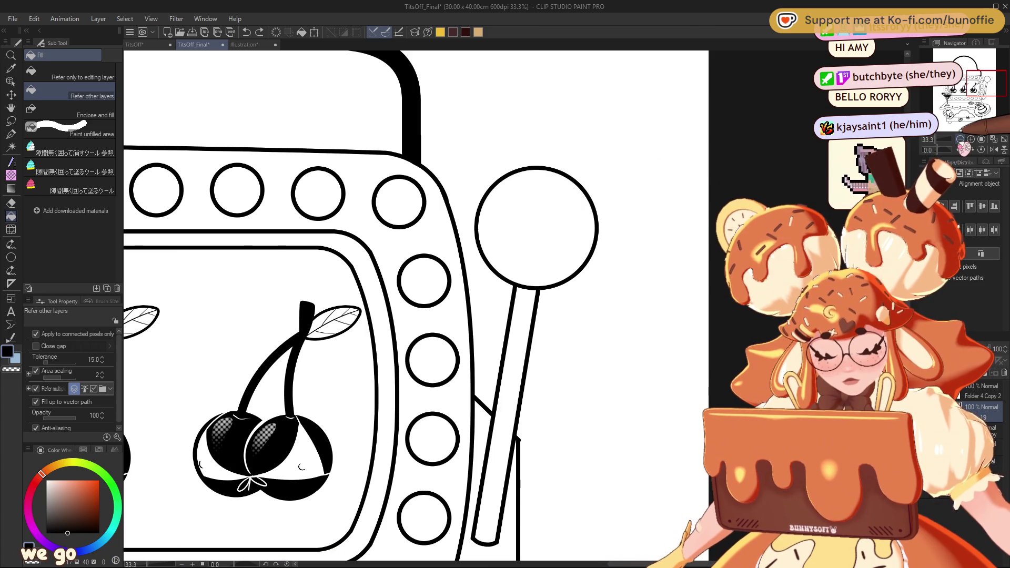
{"action": "left_click", "coordinate": [547, 228]}
{"action": "scroll", "coordinate": [415, 305], "scroll_direction": "down", "scroll_amount": 4}
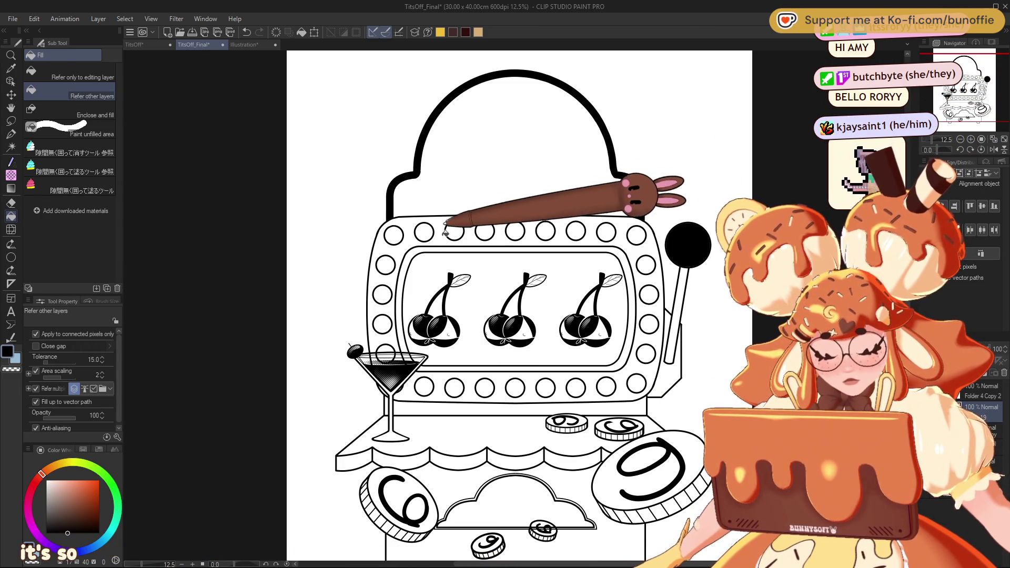
Fill the frame around the reels and the counter shelf below the screen solid black.
{"action": "left_click", "coordinate": [440, 221]}
{"action": "mouse_move", "coordinate": [478, 206]}
{"action": "left_mouse_down"}
{"action": "mouse_move", "coordinate": [484, 180]}
{"action": "mouse_move", "coordinate": [426, 153]}
{"action": "mouse_move", "coordinate": [433, 135]}
{"action": "left_mouse_up"}
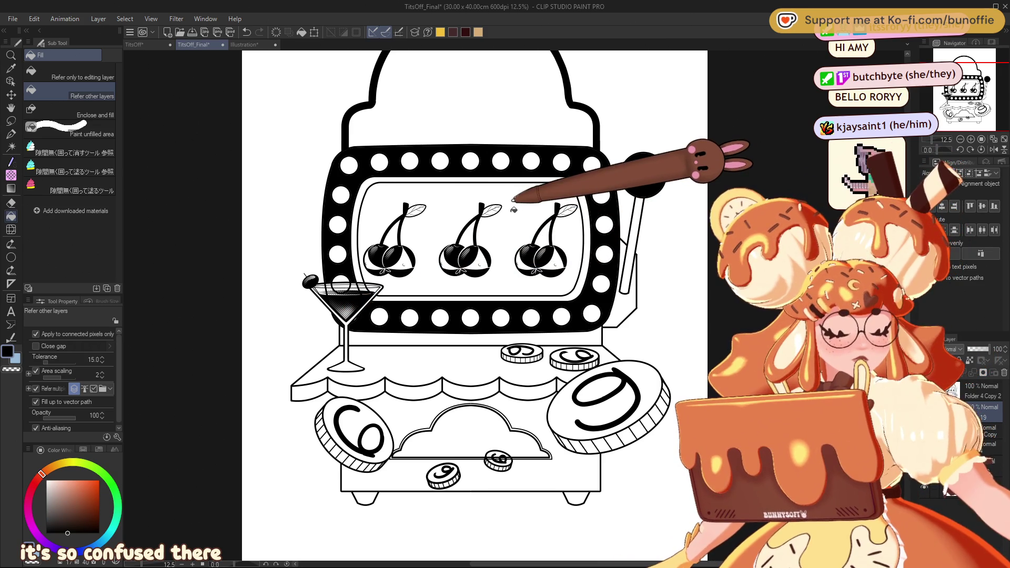
{"action": "mouse_move", "coordinate": [954, 91]}
{"action": "left_mouse_down"}
{"action": "mouse_move", "coordinate": [972, 80]}
{"action": "mouse_move", "coordinate": [939, 90]}
{"action": "left_mouse_up"}
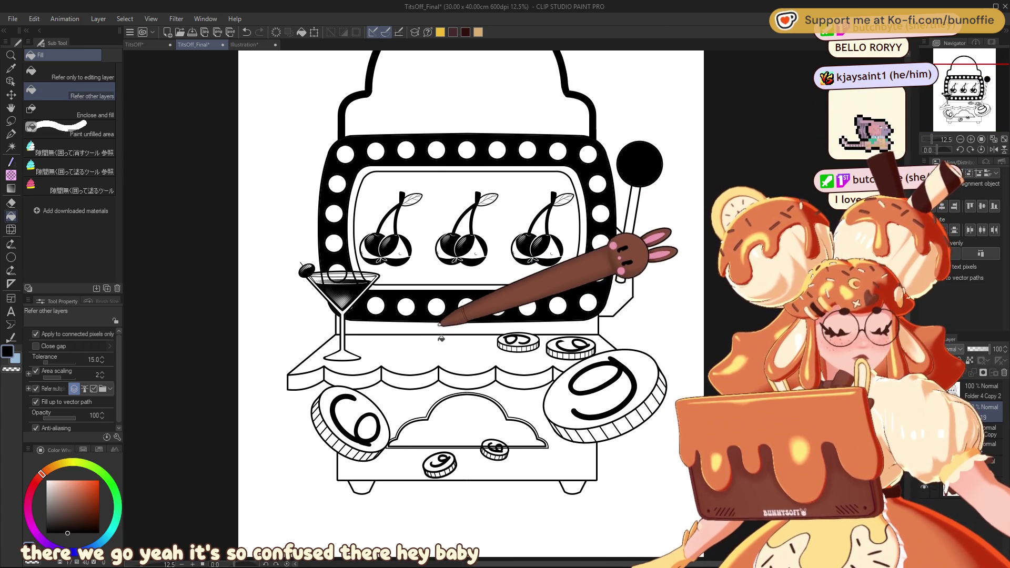
{"action": "left_click", "coordinate": [447, 327]}
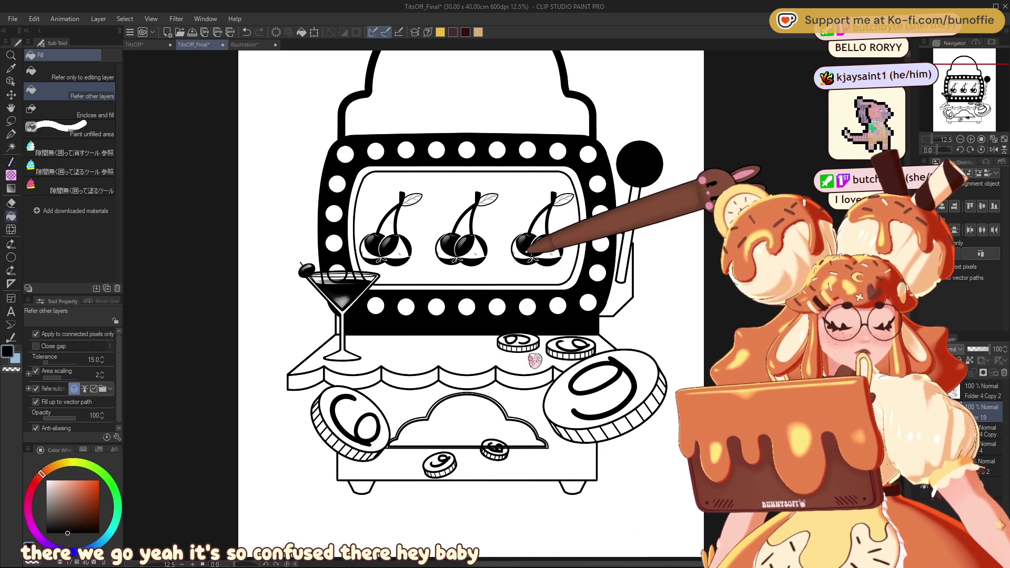
{"action": "key", "text": "ctrl+z"}
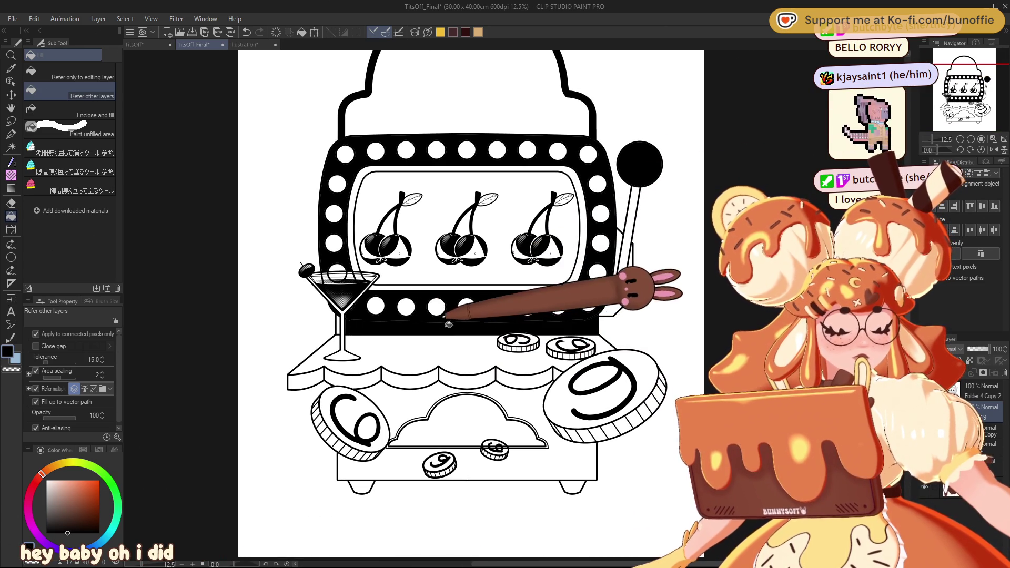
{"action": "left_click", "coordinate": [463, 338]}
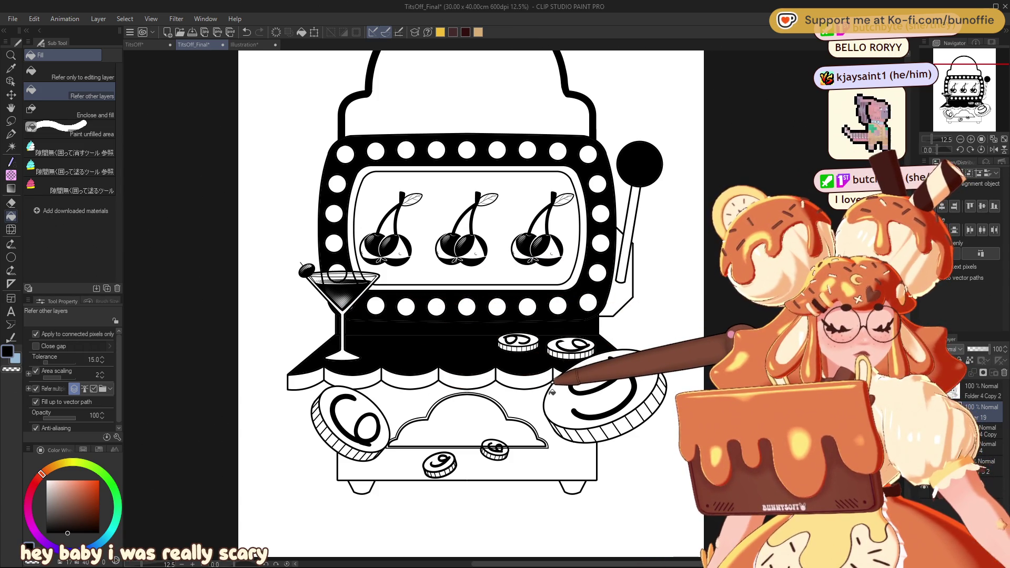
Undo the black fills, restoring the line art that disappeared.
{"action": "key", "text": "ctrl+z"}
{"action": "key", "text": "ctrl+z"}
{"action": "key", "text": "ctrl+z"}
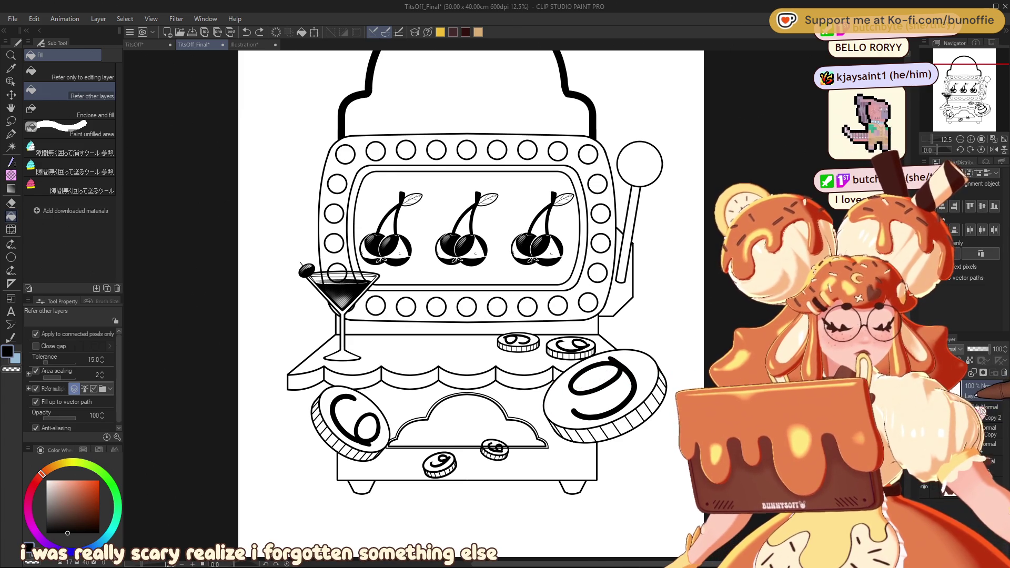
{"action": "key", "text": "ctrl+z"}
{"action": "key", "text": "ctrl+y"}
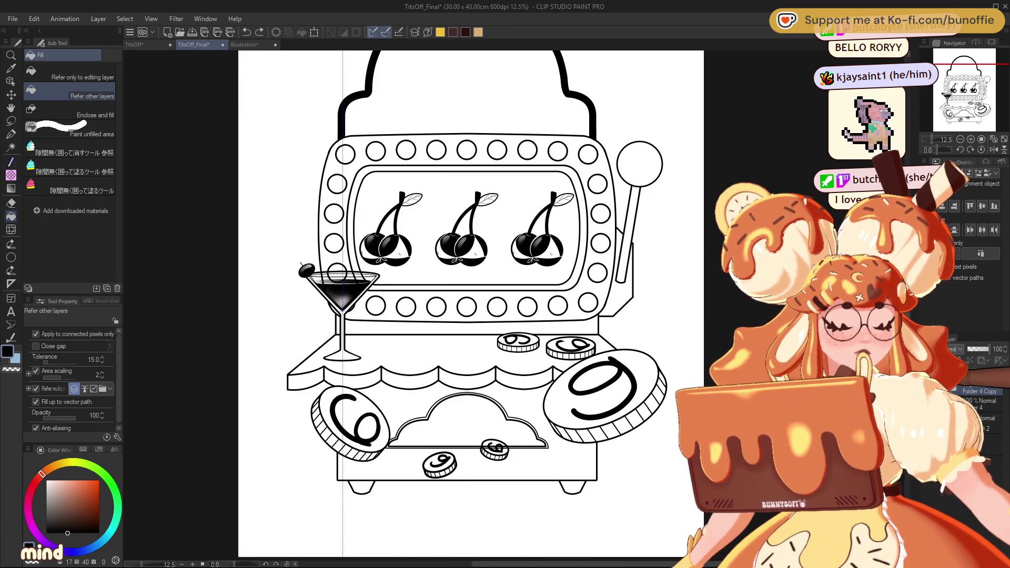
{"action": "left_click_drag", "start_coordinate": [969, 89], "coordinate": [972, 107]}
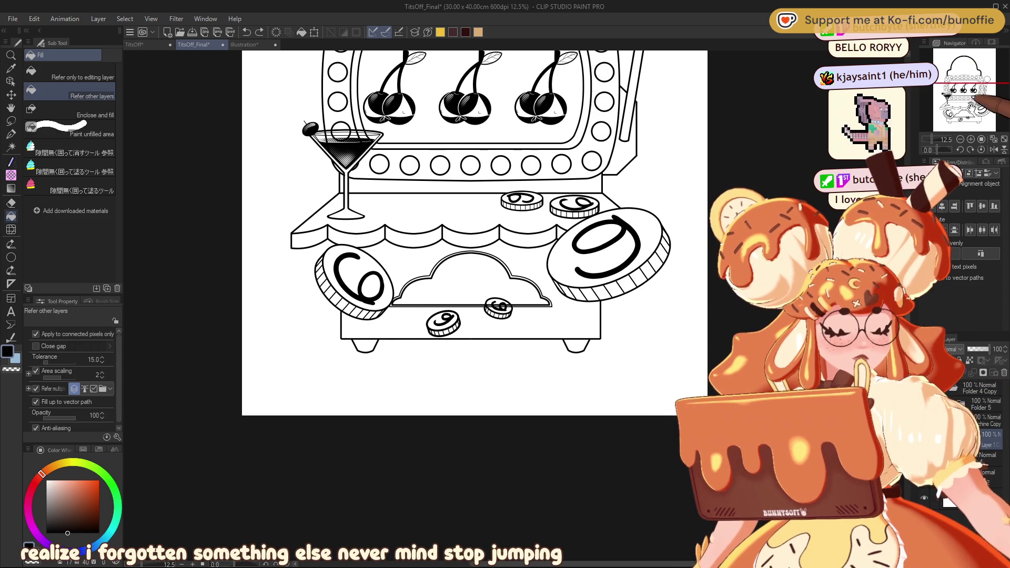
{"action": "scroll", "coordinate": [515, 306], "scroll_direction": "up", "scroll_amount": 3}
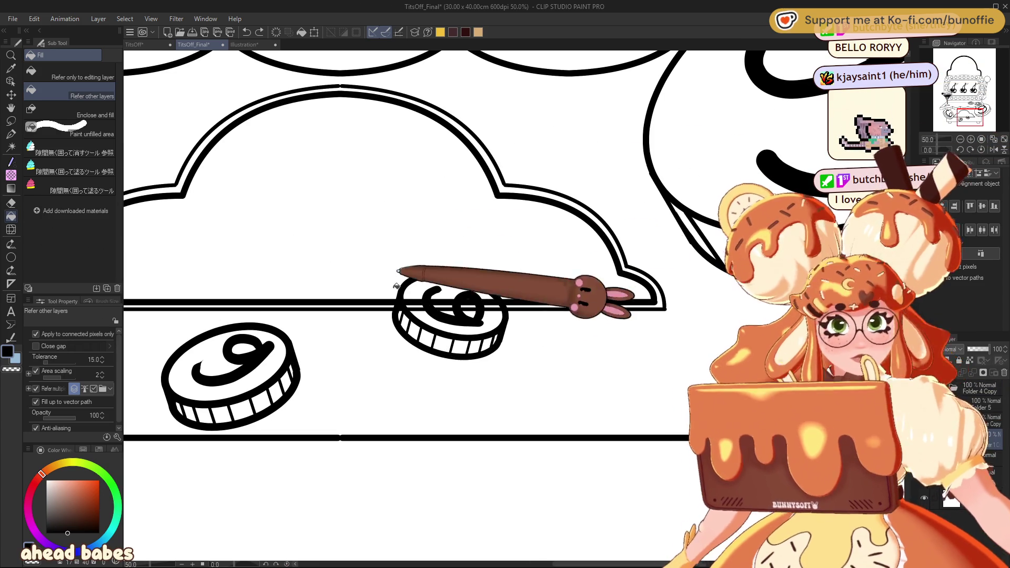
Redraw the 6 on the small tray coin with the G-pen, removing a stray stroke.
{"action": "left_click", "coordinate": [11, 133]}
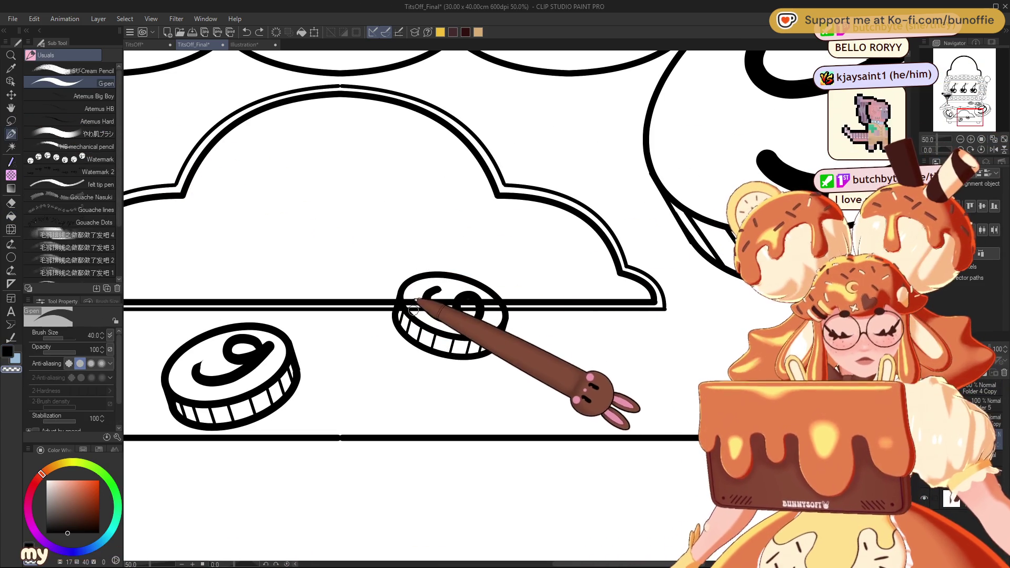
{"action": "left_click_drag", "start_coordinate": [415, 293], "coordinate": [482, 310]}
{"action": "key", "text": "ctrl+z"}
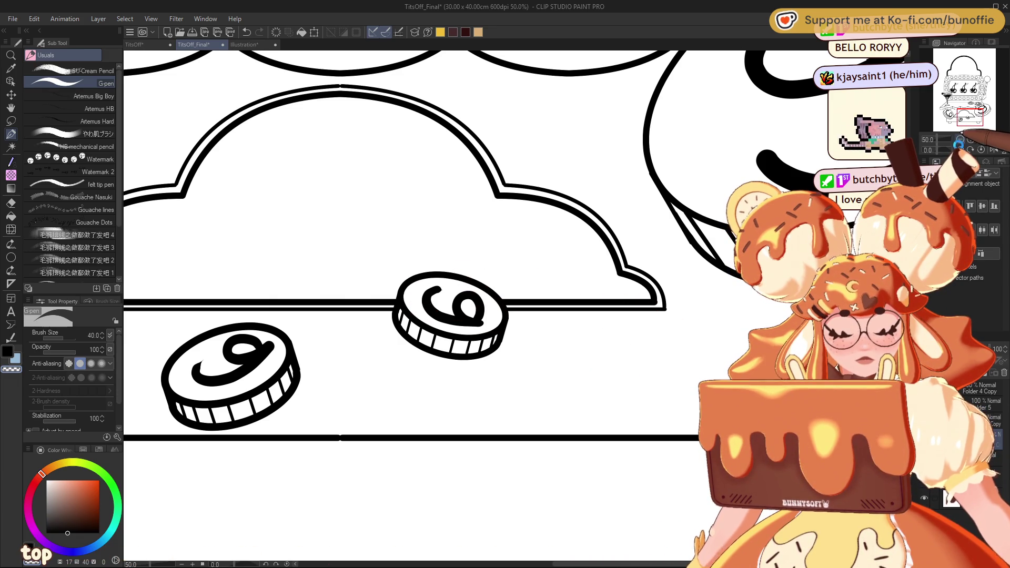
{"action": "scroll", "coordinate": [967, 131], "scroll_direction": "down", "scroll_amount": 4}
{"action": "left_click_drag", "start_coordinate": [966, 131], "coordinate": [969, 89]}
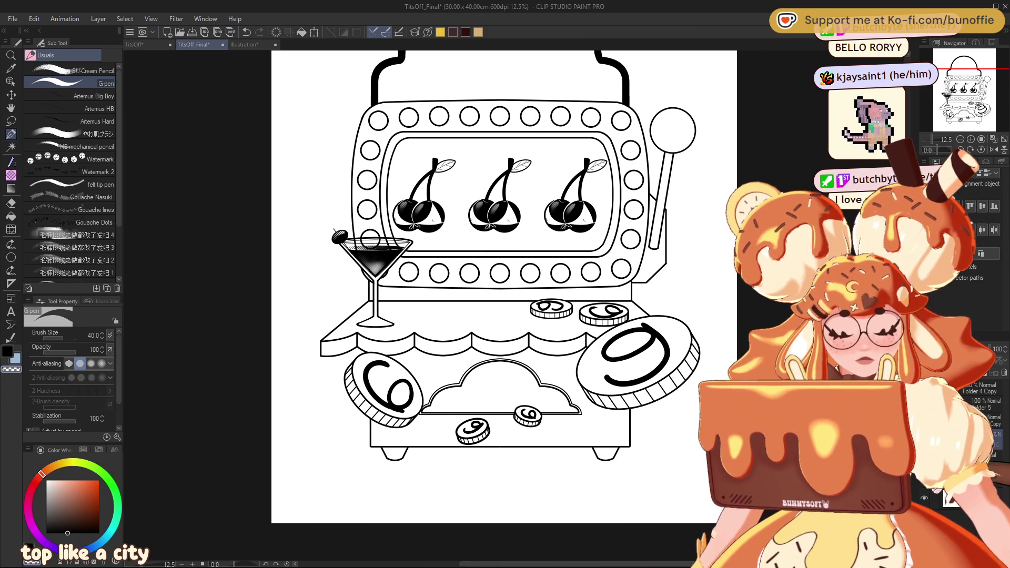
Toggle the white paper background off and back on.
{"action": "left_click", "coordinate": [930, 503]}
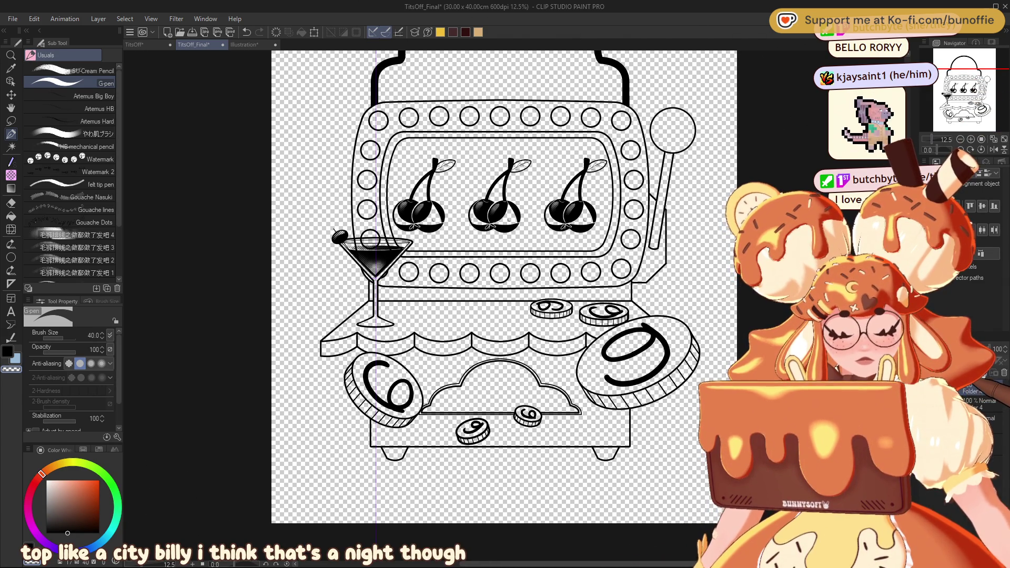
{"action": "left_click", "coordinate": [930, 492]}
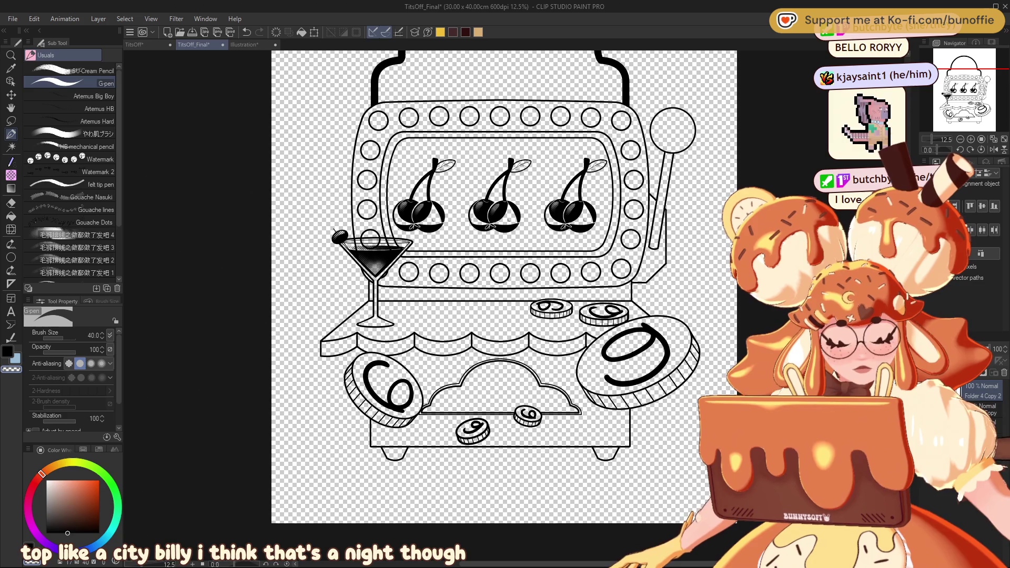
{"action": "left_click", "coordinate": [930, 503]}
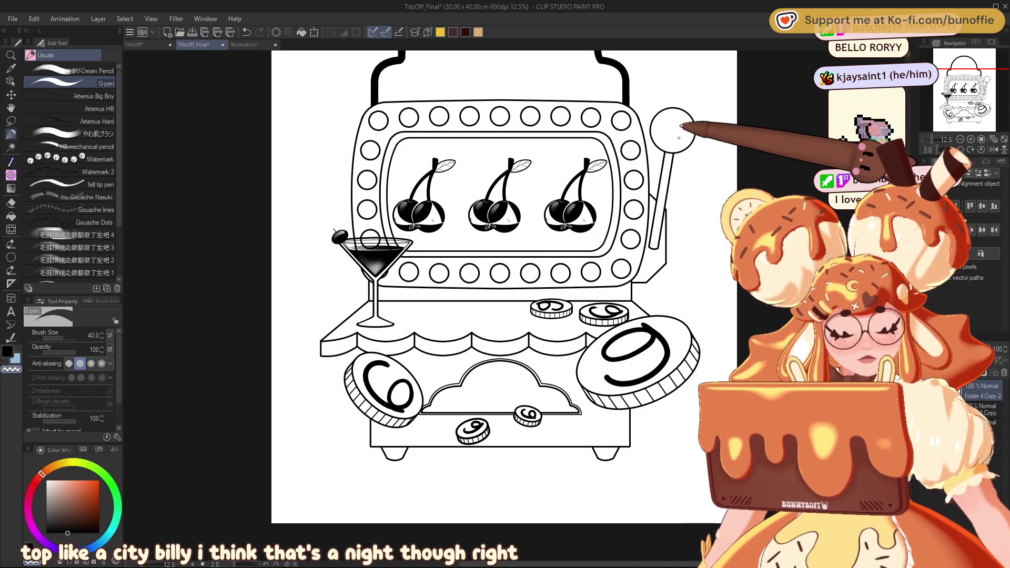
{"action": "left_click_drag", "start_coordinate": [671, 82], "coordinate": [664, 156]}
Fill the lever knob, bulb frame, lower cabinet and left foot solid black.
{"action": "key", "text": "g"}
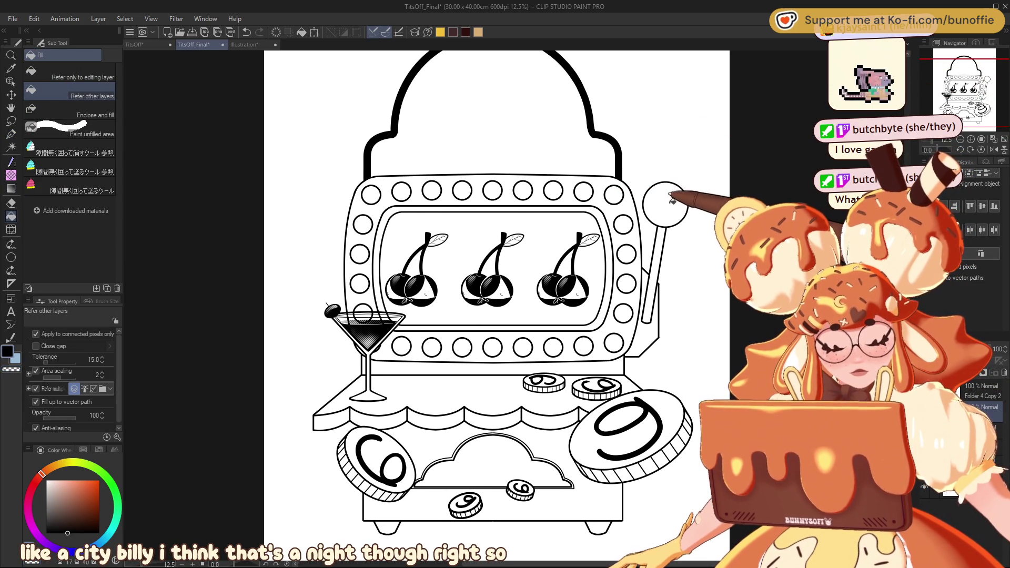
{"action": "left_click", "coordinate": [649, 195]}
{"action": "left_click", "coordinate": [604, 179]}
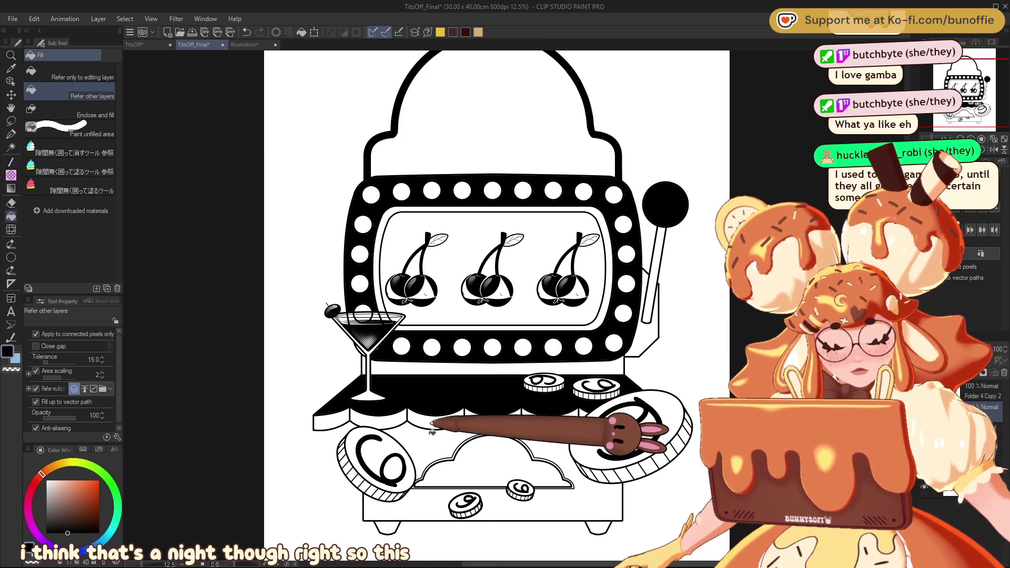
{"action": "left_click", "coordinate": [469, 393]}
{"action": "left_click_drag", "start_coordinate": [955, 75], "coordinate": [962, 96]}
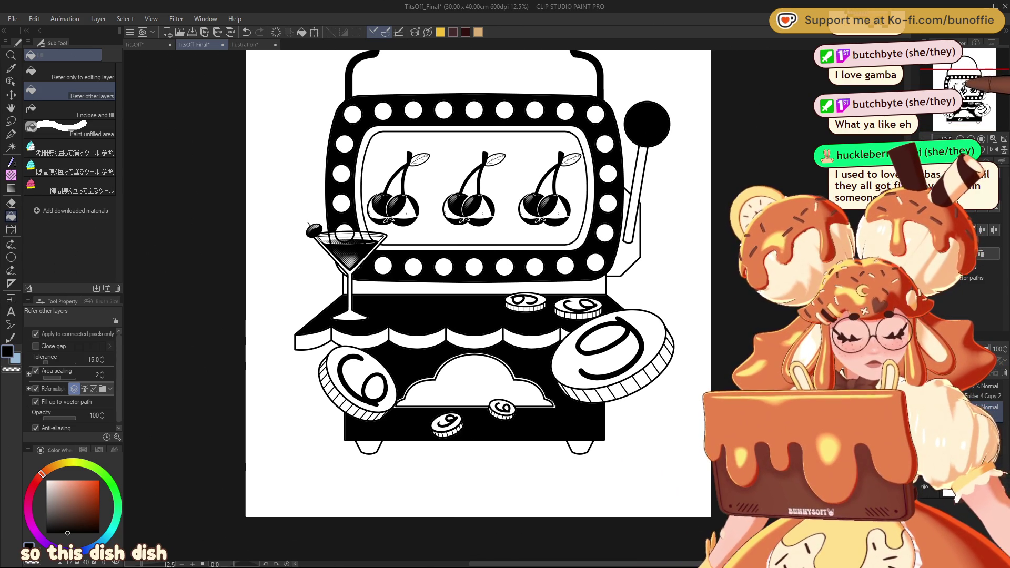
{"action": "left_click", "coordinate": [374, 446]}
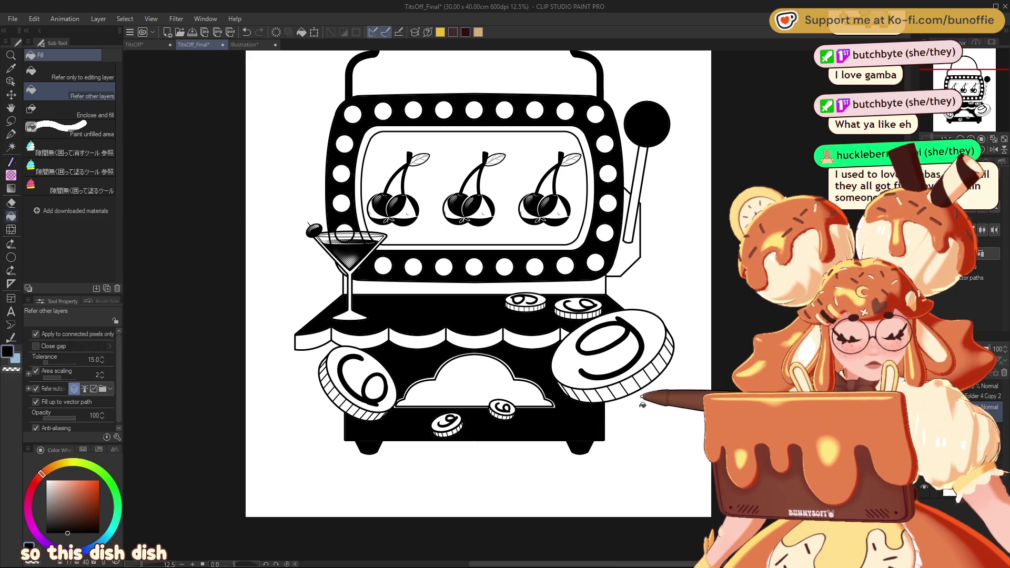
{"action": "mouse_move", "coordinate": [961, 116]}
{"action": "left_mouse_down"}
{"action": "mouse_move", "coordinate": [963, 62]}
{"action": "mouse_move", "coordinate": [965, 105]}
{"action": "mouse_move", "coordinate": [967, 88]}
{"action": "mouse_move", "coordinate": [976, 91]}
{"action": "left_mouse_up"}
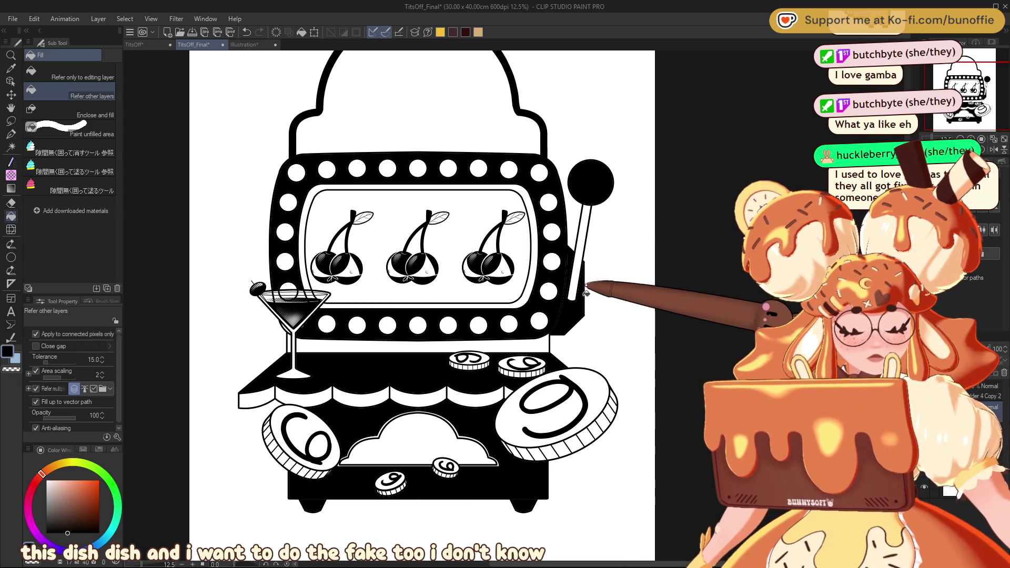
Lasso-select the upper machine and paint soft-dot halftone at size 1200 on both frame sides.
{"action": "left_click", "coordinate": [11, 120]}
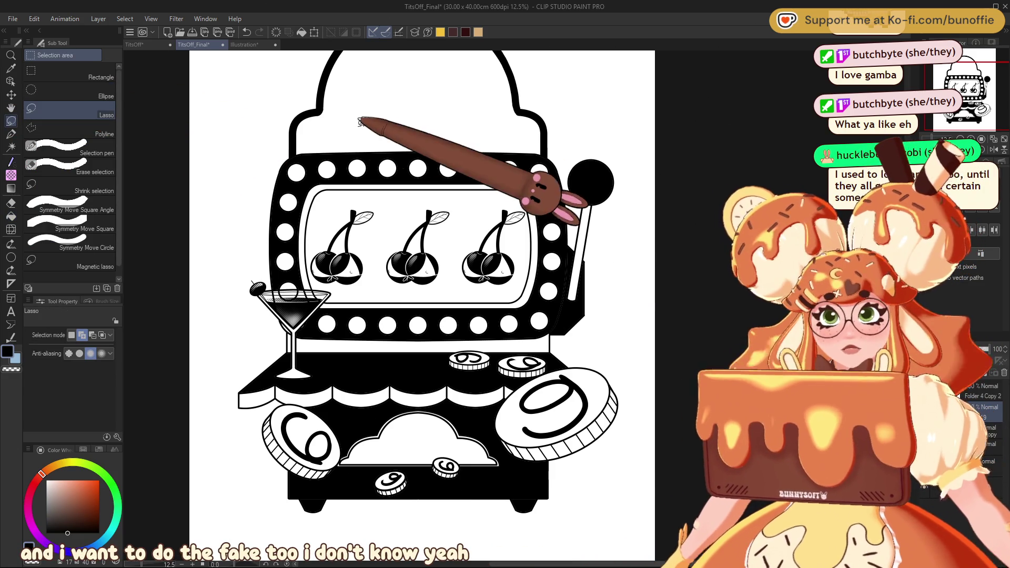
{"action": "mouse_move", "coordinate": [369, 136]}
{"action": "left_mouse_down"}
{"action": "mouse_move", "coordinate": [311, 140]}
{"action": "mouse_move", "coordinate": [237, 293]}
{"action": "mouse_move", "coordinate": [340, 343]}
{"action": "mouse_move", "coordinate": [543, 340]}
{"action": "mouse_move", "coordinate": [565, 287]}
{"action": "mouse_move", "coordinate": [563, 155]}
{"action": "mouse_move", "coordinate": [494, 131]}
{"action": "mouse_move", "coordinate": [402, 128]}
{"action": "left_mouse_up"}
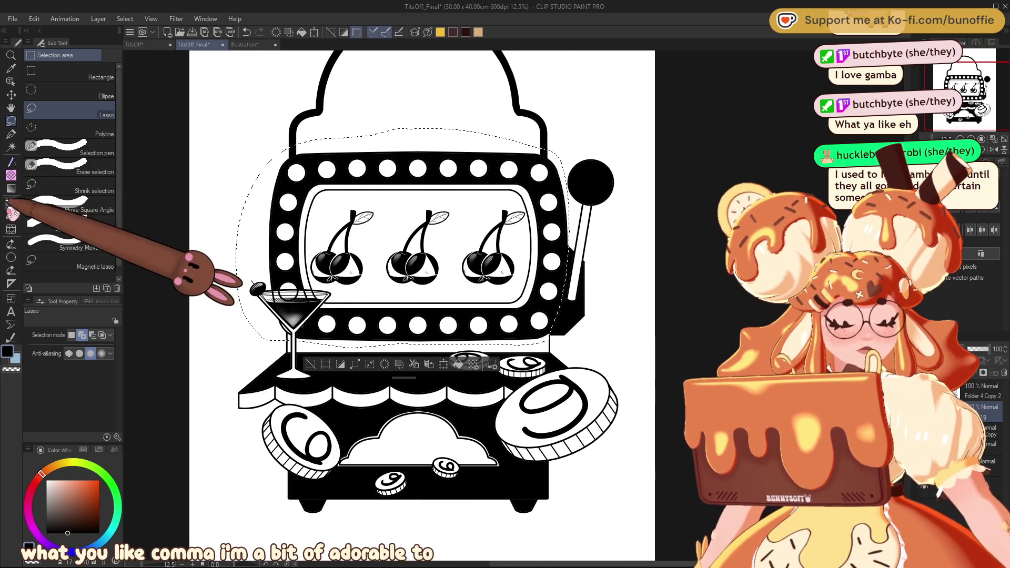
{"action": "left_click", "coordinate": [11, 176]}
{"action": "key", "text": "bracketright"}
{"action": "key", "text": "bracketright"}
{"action": "key", "text": "bracketright"}
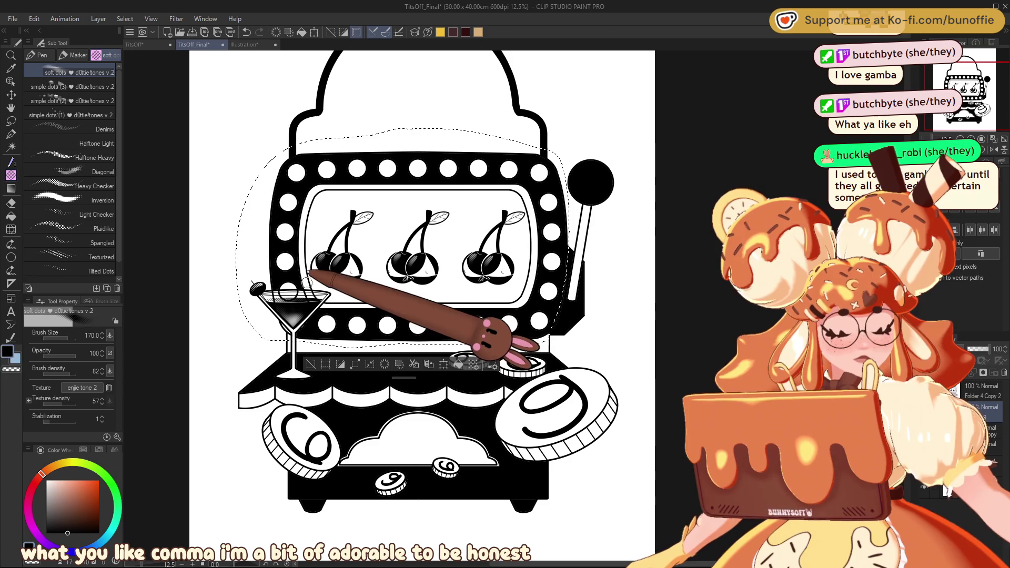
{"action": "key", "text": "bracketright"}
{"action": "key", "text": "bracketright"}
{"action": "key", "text": "bracketright"}
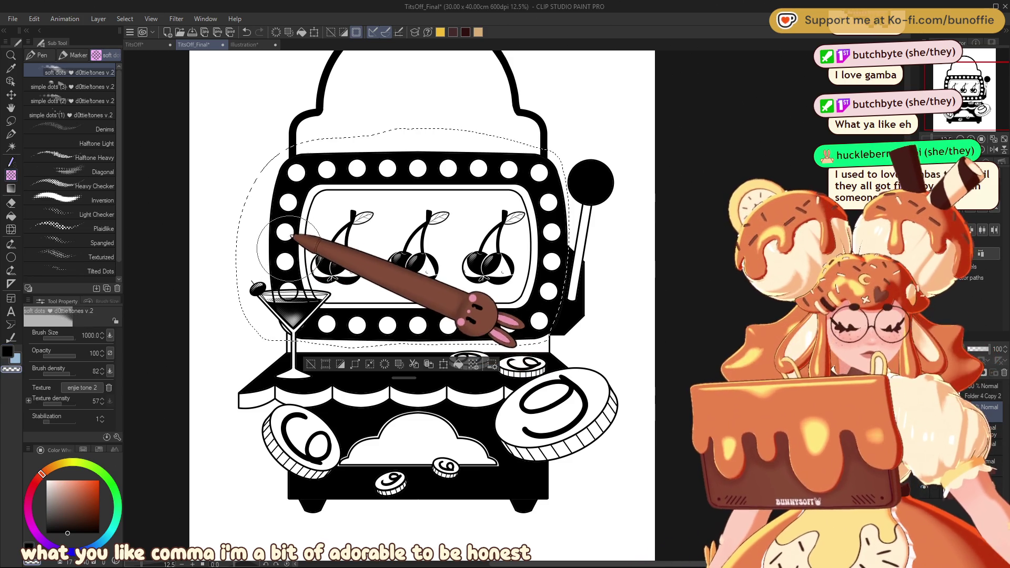
{"action": "mouse_move", "coordinate": [297, 215]}
{"action": "left_mouse_down"}
{"action": "mouse_move", "coordinate": [236, 287]}
{"action": "mouse_move", "coordinate": [289, 271]}
{"action": "mouse_move", "coordinate": [293, 297]}
{"action": "mouse_move", "coordinate": [309, 256]}
{"action": "left_mouse_up"}
{"action": "mouse_move", "coordinate": [291, 297]}
{"action": "left_mouse_down"}
{"action": "mouse_move", "coordinate": [263, 239]}
{"action": "mouse_move", "coordinate": [321, 210]}
{"action": "mouse_move", "coordinate": [300, 206]}
{"action": "left_mouse_up"}
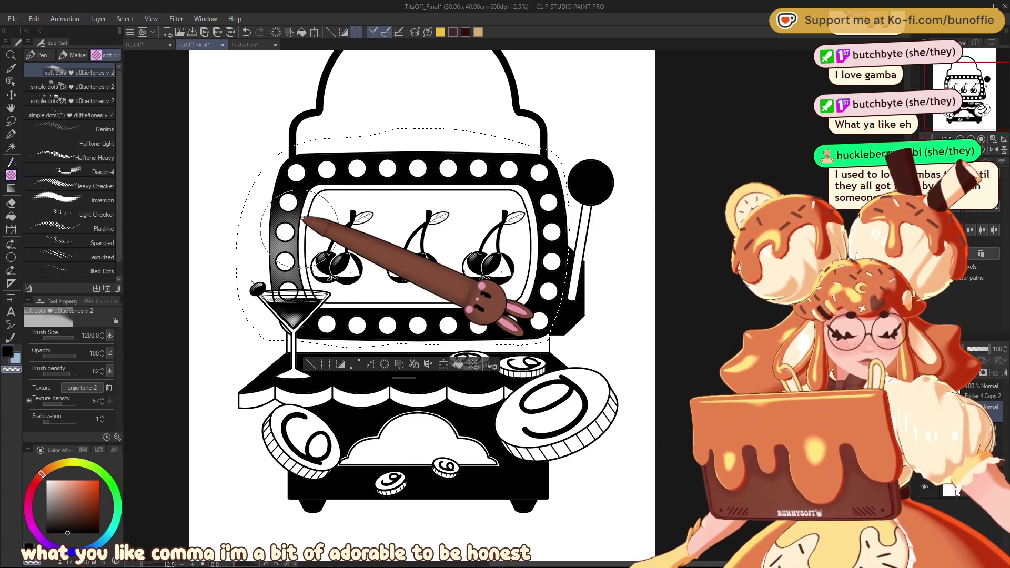
{"action": "mouse_move", "coordinate": [547, 232]}
{"action": "left_mouse_down"}
{"action": "mouse_move", "coordinate": [542, 221]}
{"action": "mouse_move", "coordinate": [547, 237]}
{"action": "mouse_move", "coordinate": [526, 279]}
{"action": "mouse_move", "coordinate": [552, 182]}
{"action": "left_mouse_up"}
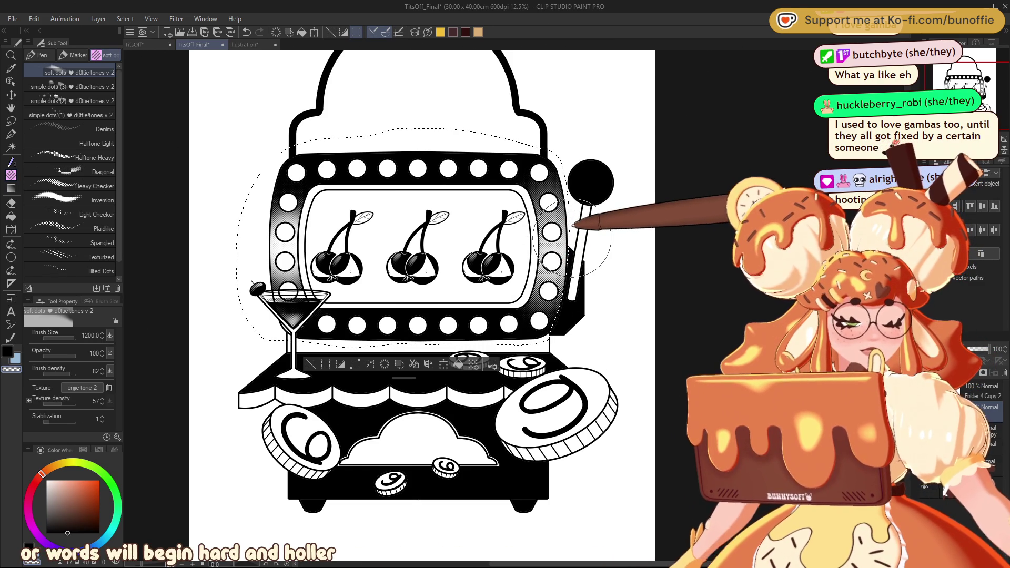
Clear the selection and begin a polygon selection along the shelf top.
{"action": "left_click", "coordinate": [311, 364]}
{"action": "key", "text": "m"}
{"action": "left_click", "coordinate": [284, 348]}
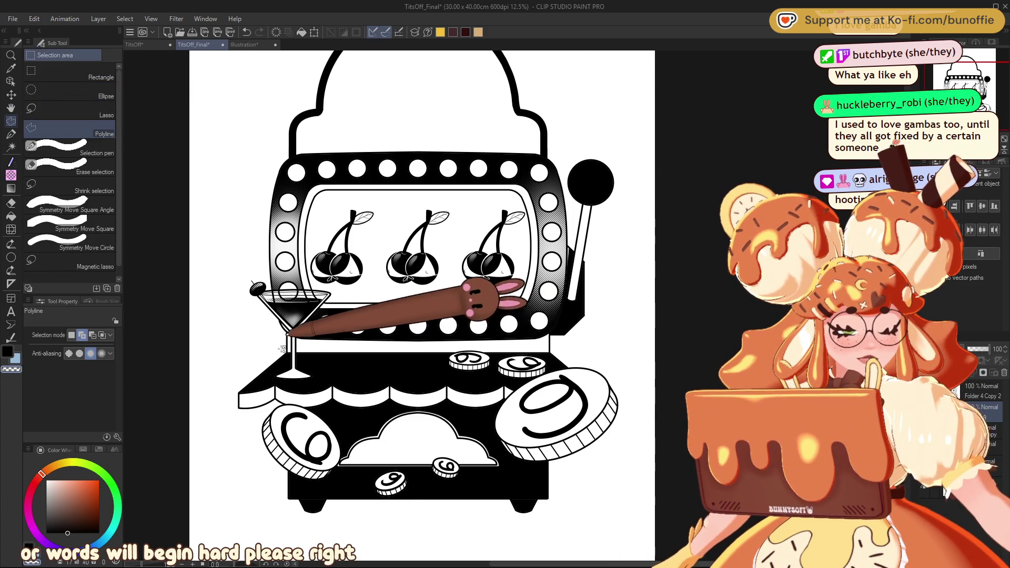
Finish the polygon selection of the shelf top and paint soft-dot halftone across it.
{"action": "left_click", "coordinate": [220, 399]}
{"action": "left_click", "coordinate": [268, 395]}
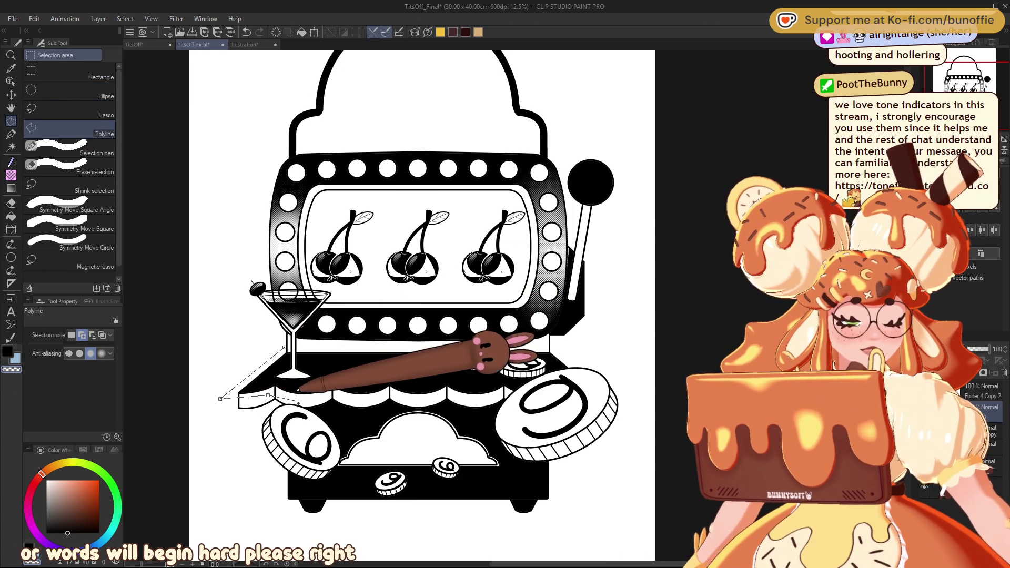
{"action": "left_click", "coordinate": [329, 395]}
{"action": "left_click", "coordinate": [370, 399]}
{"action": "left_click", "coordinate": [395, 395]}
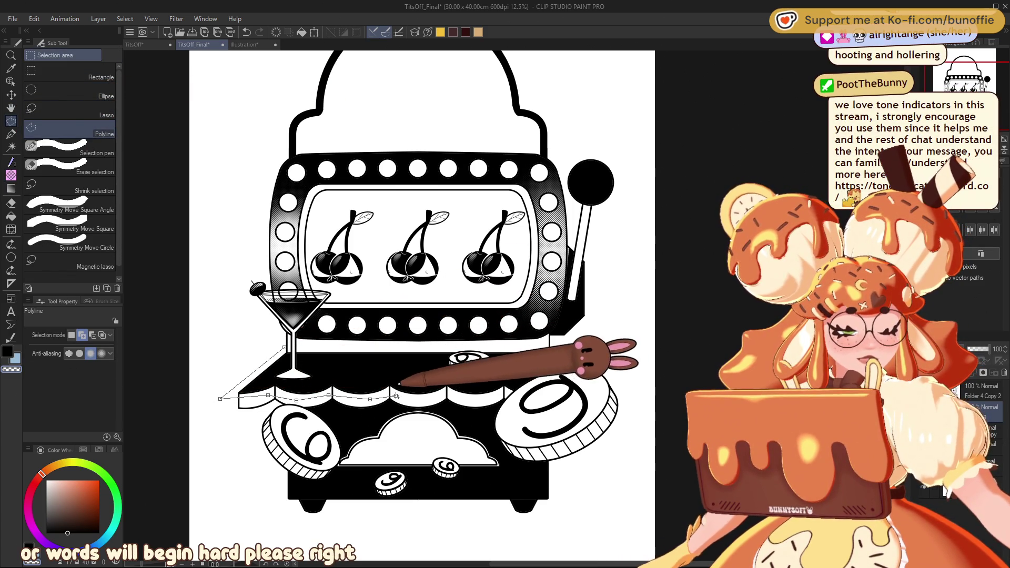
{"action": "left_click", "coordinate": [453, 395]}
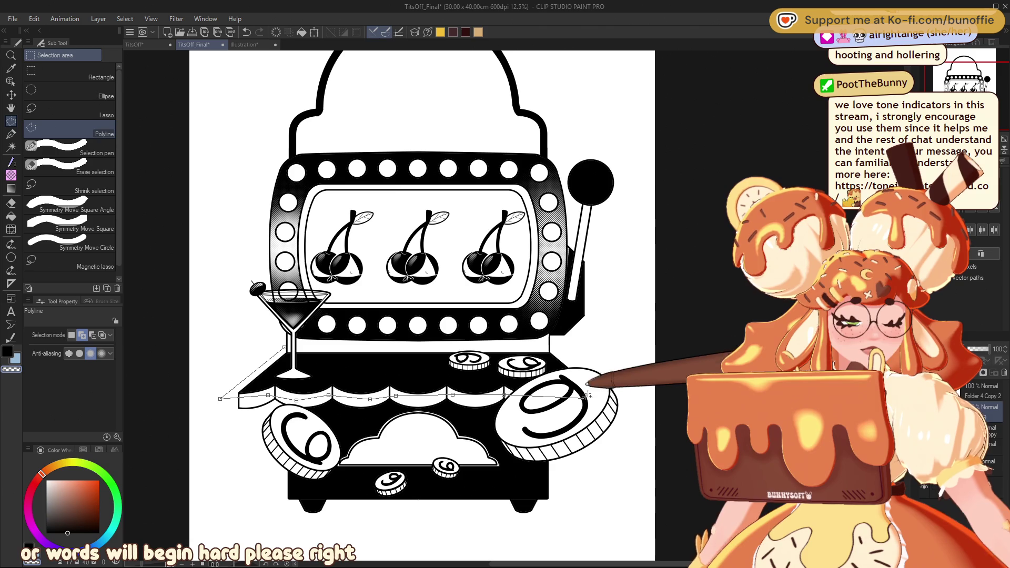
{"action": "double_click", "coordinate": [562, 349]}
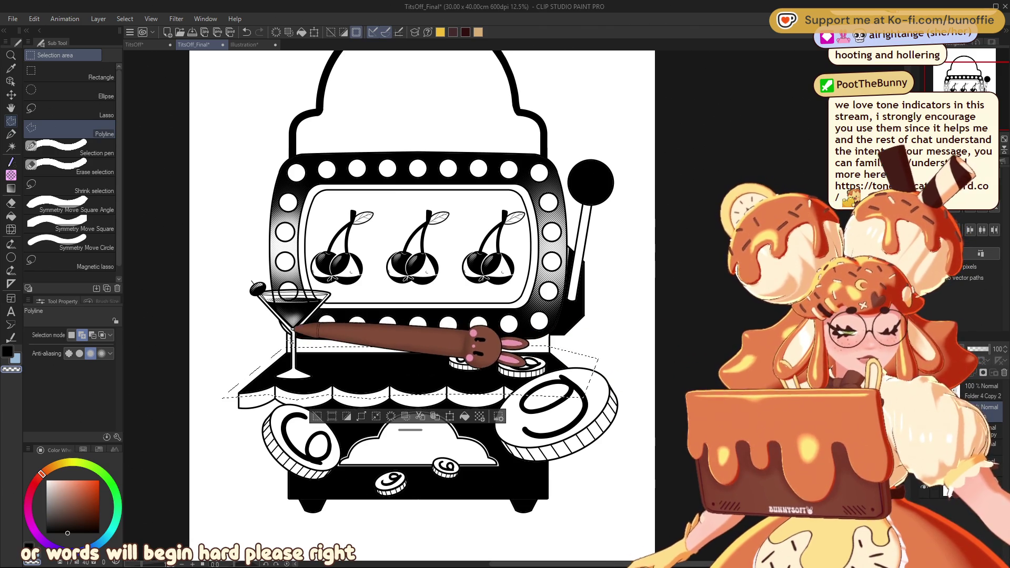
{"action": "left_click", "coordinate": [10, 175]}
{"action": "left_click", "coordinate": [11, 162]}
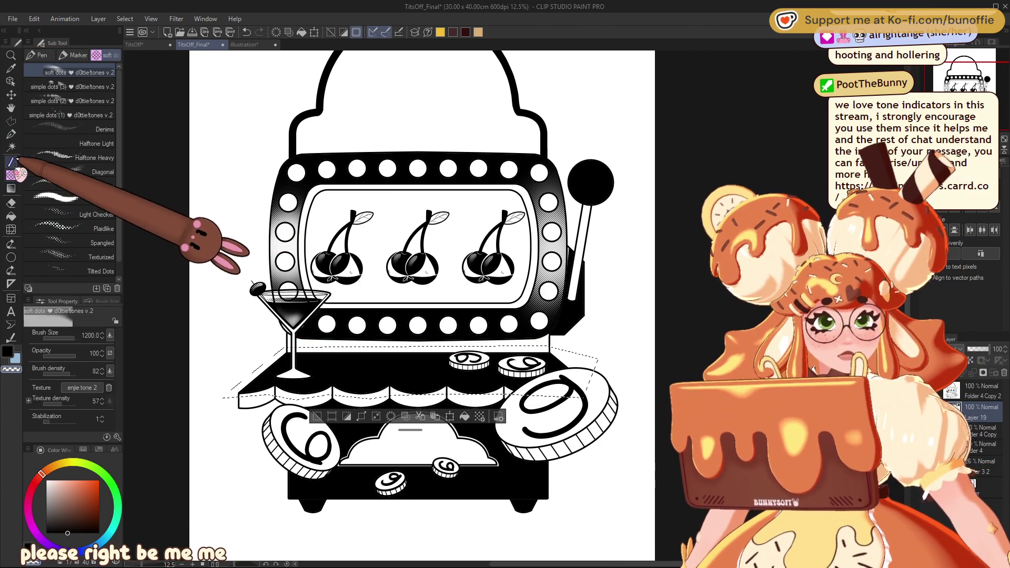
{"action": "mouse_move", "coordinate": [232, 362]}
{"action": "left_mouse_down"}
{"action": "mouse_move", "coordinate": [526, 374]}
{"action": "mouse_move", "coordinate": [192, 405]}
{"action": "mouse_move", "coordinate": [404, 404]}
{"action": "left_mouse_up"}
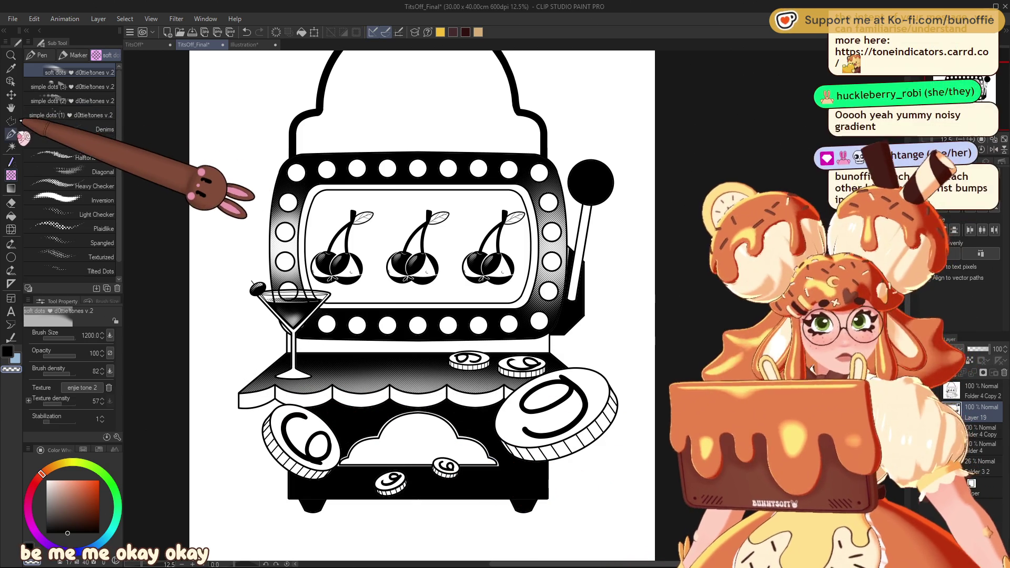
Auto-select the scalloped strip under the shelf, paint soft-dot halftone, and reduce the brush to 700.
{"action": "key", "text": "w"}
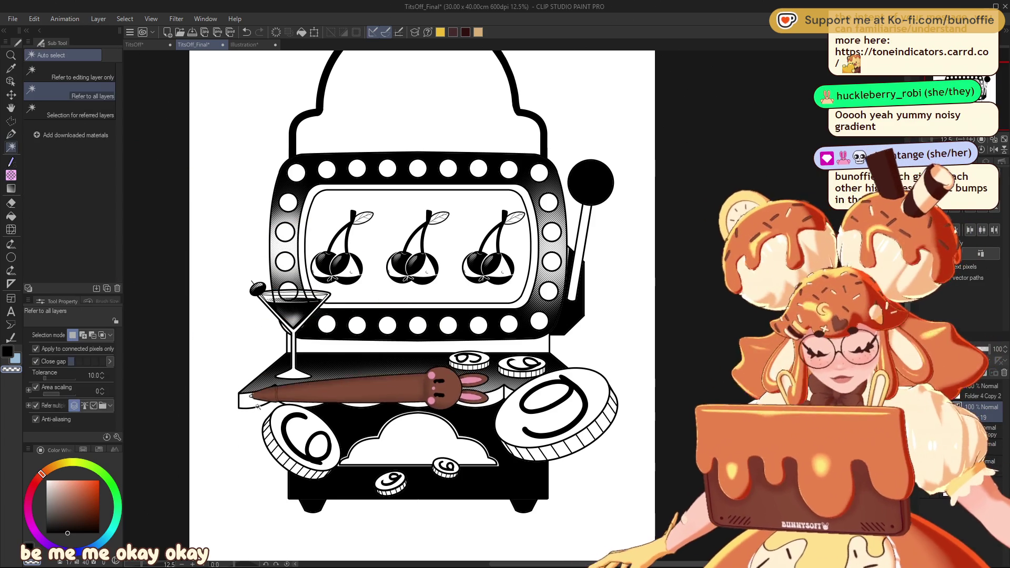
{"action": "left_click", "coordinate": [291, 387]}
{"action": "left_click", "coordinate": [463, 397]}
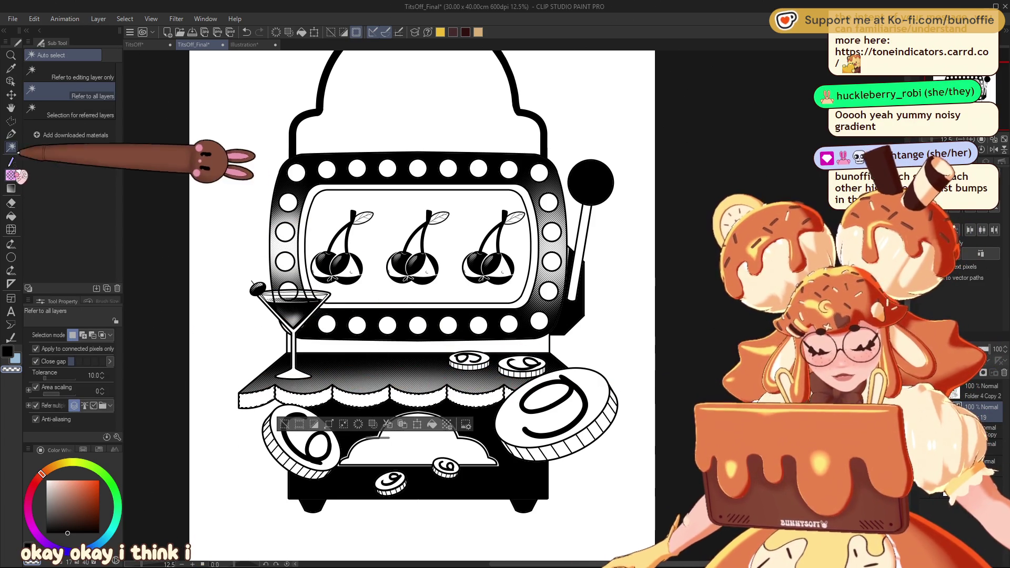
{"action": "left_click", "coordinate": [11, 175]}
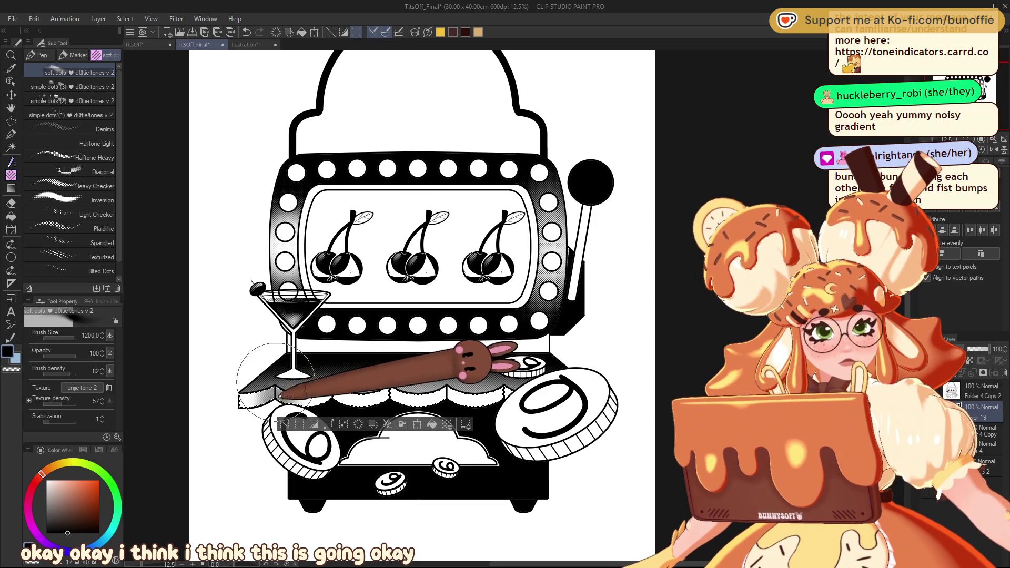
{"action": "left_click_drag", "start_coordinate": [268, 416], "coordinate": [258, 410]}
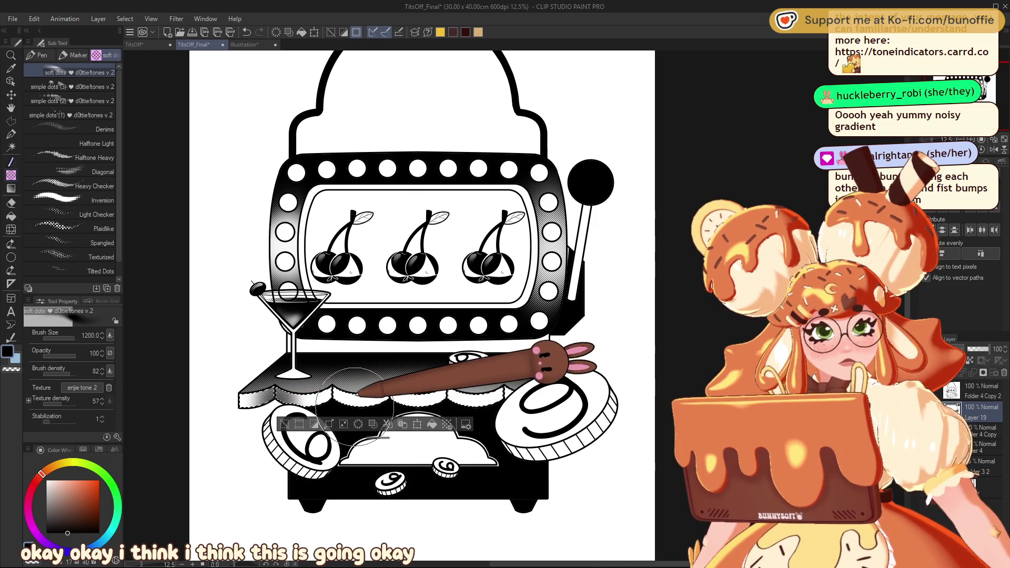
{"action": "key", "text": "bracketleft"}
{"action": "key", "text": "bracketleft"}
{"action": "key", "text": "bracketleft"}
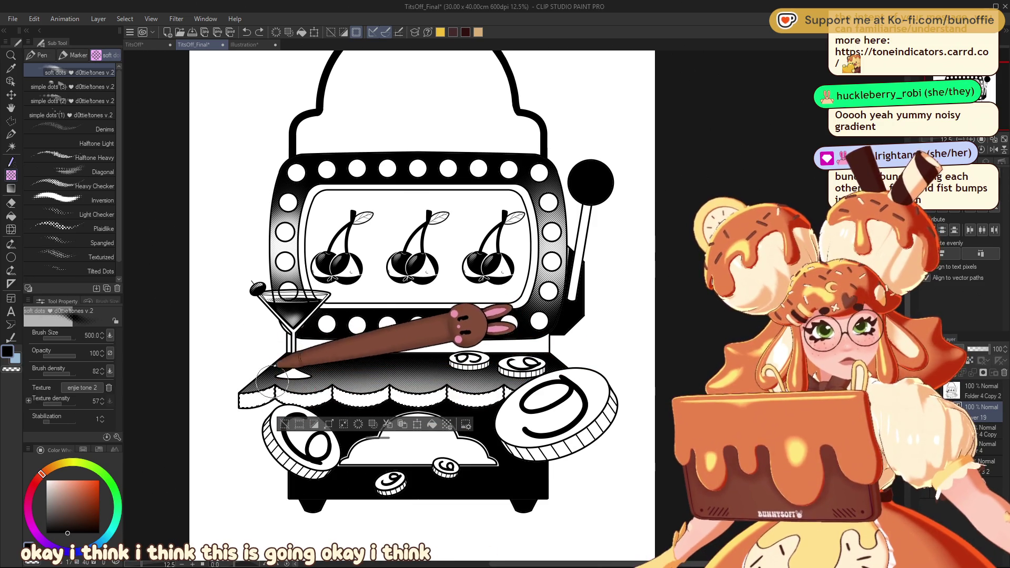